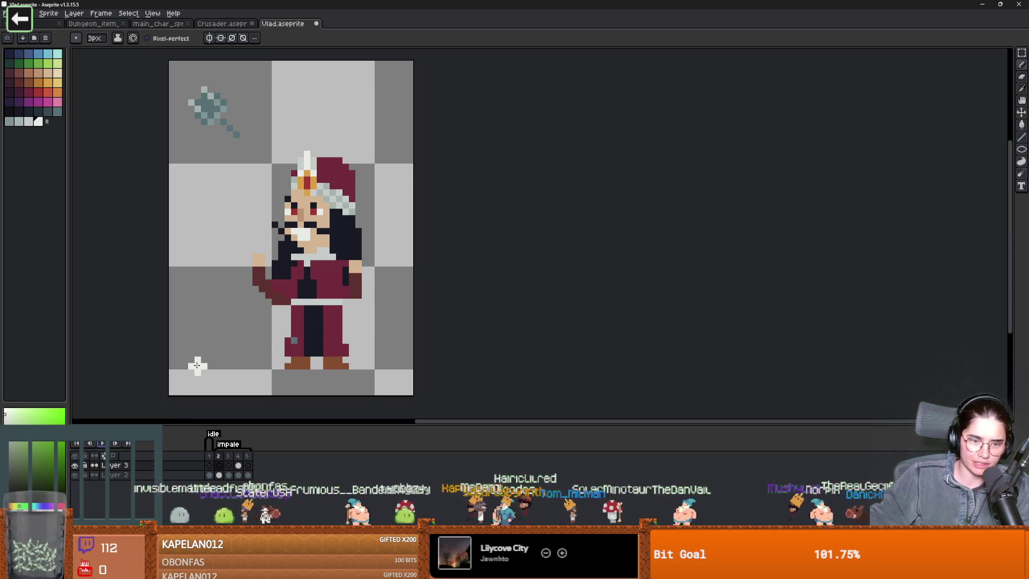
- Recolour the grey leg pixel robe red and erase the stray axe from the impale frames
left_click(296, 333, "alt")
left_click(296, 334)
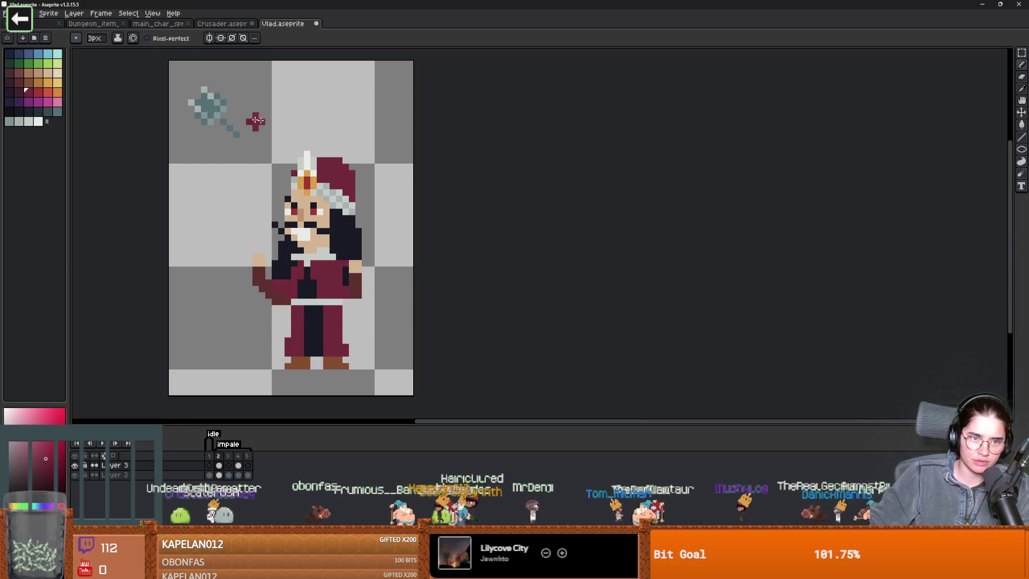
key("e")
left_click_drag(201, 62, 252, 126)
left_click(233, 464)
left_click(238, 465)
mouse_move(187, 64)
left_mouse_down()
mouse_move(207, 102)
mouse_move(223, 107)
mouse_move(218, 126)
left_mouse_up()
left_click(247, 465)
- Review the idle and impale frames 3–5, then bring up Aseprite's Steam library page
left_click(210, 460)
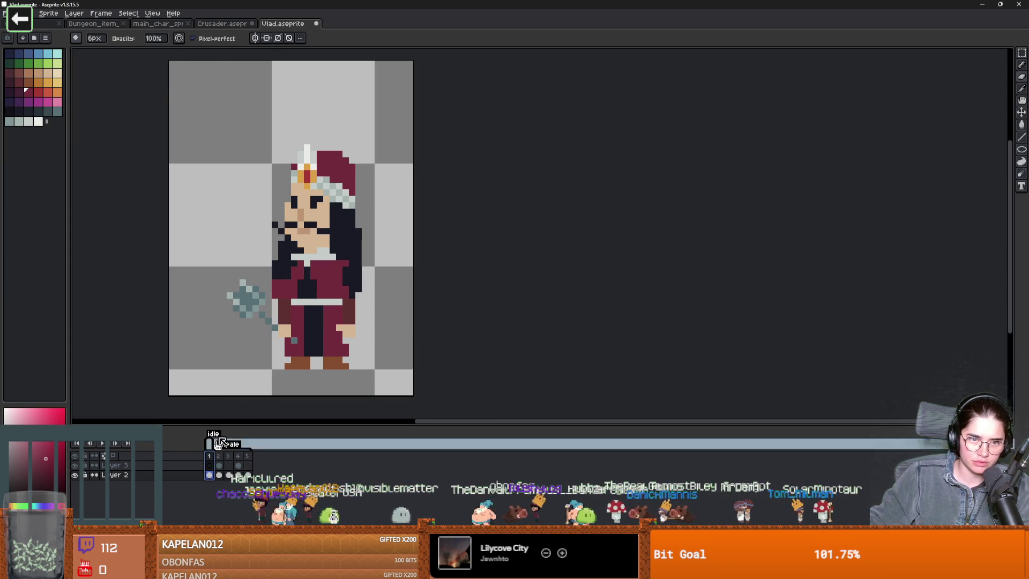
left_click(234, 458)
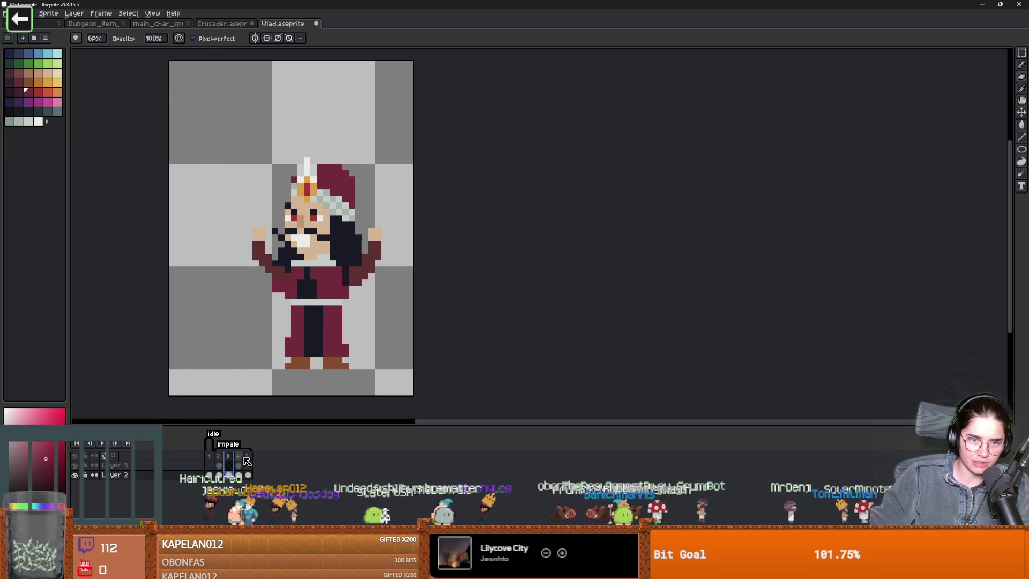
left_click(239, 456)
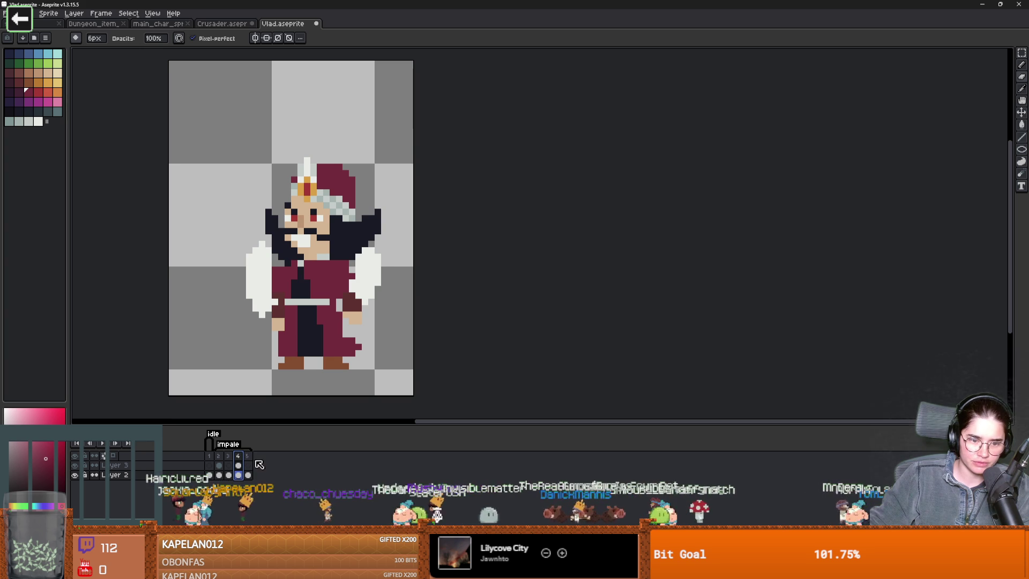
left_click(252, 458)
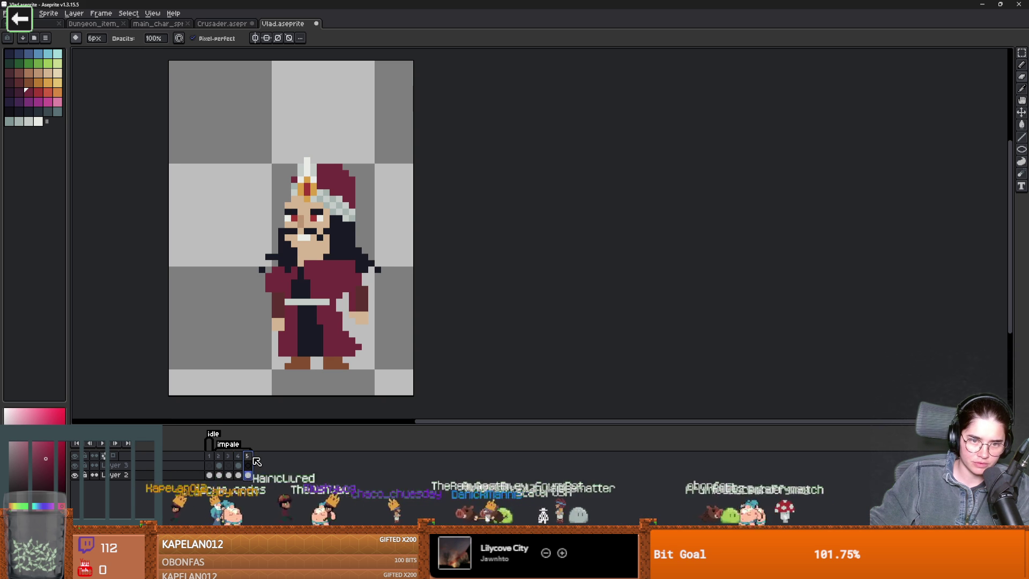
key("m")
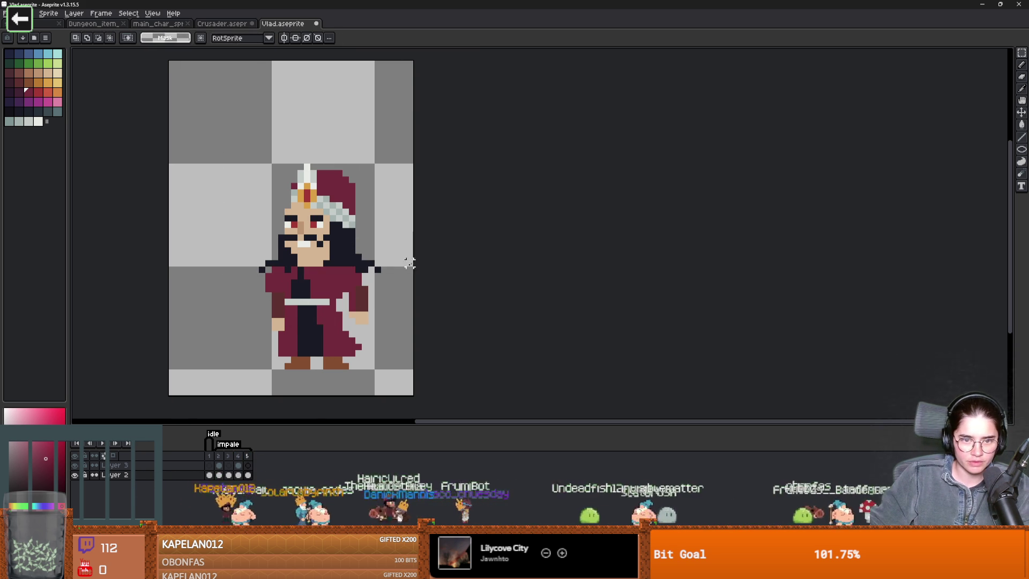
scroll(384, 276, "up", 1)
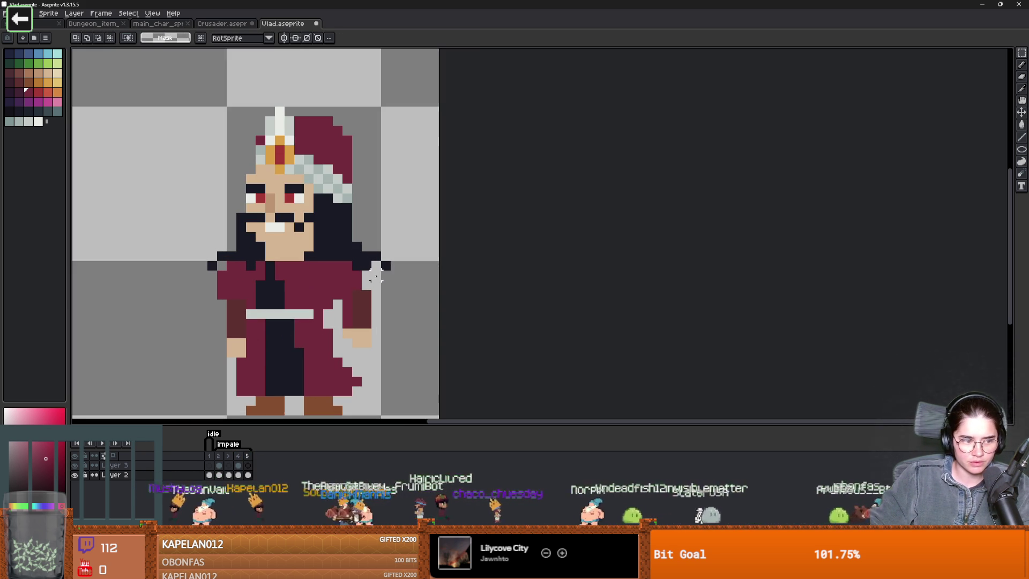
key("i")
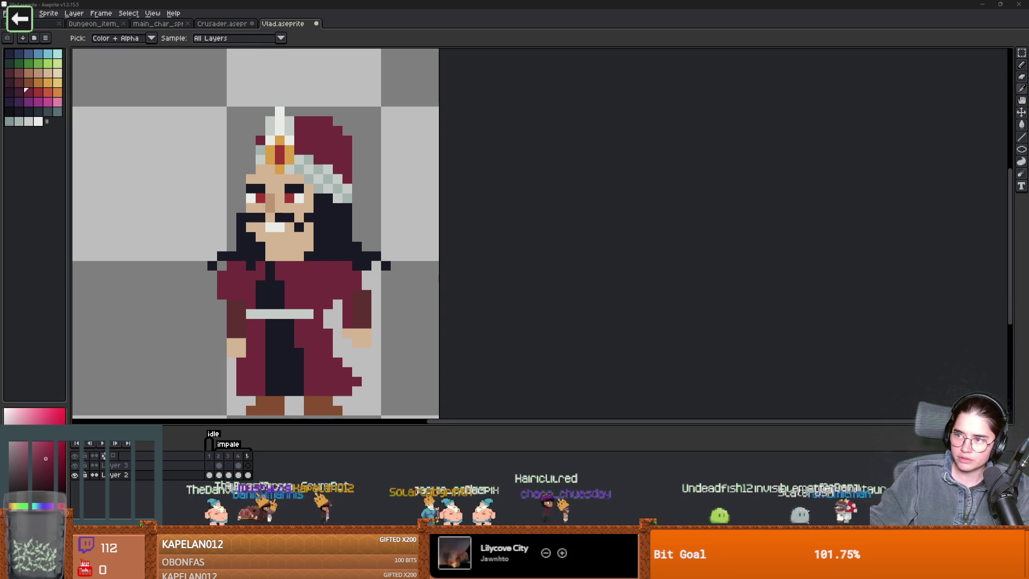
key("alt+Tab")
left_click(30, 99)
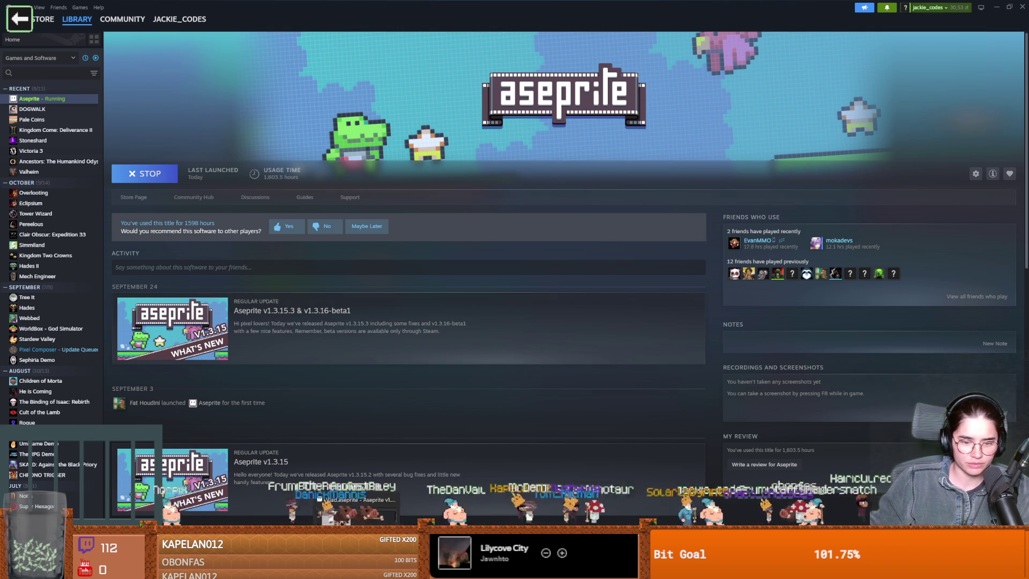
- Return to the Vlad sprite in Aseprite and pick the dark navy hair colour
key("alt+Tab")
key("i")
left_click(447, 268)
- Paint dark navy hair pixels down over Vlad's shoulder
key("b")
left_click_drag(443, 296, 450, 283)
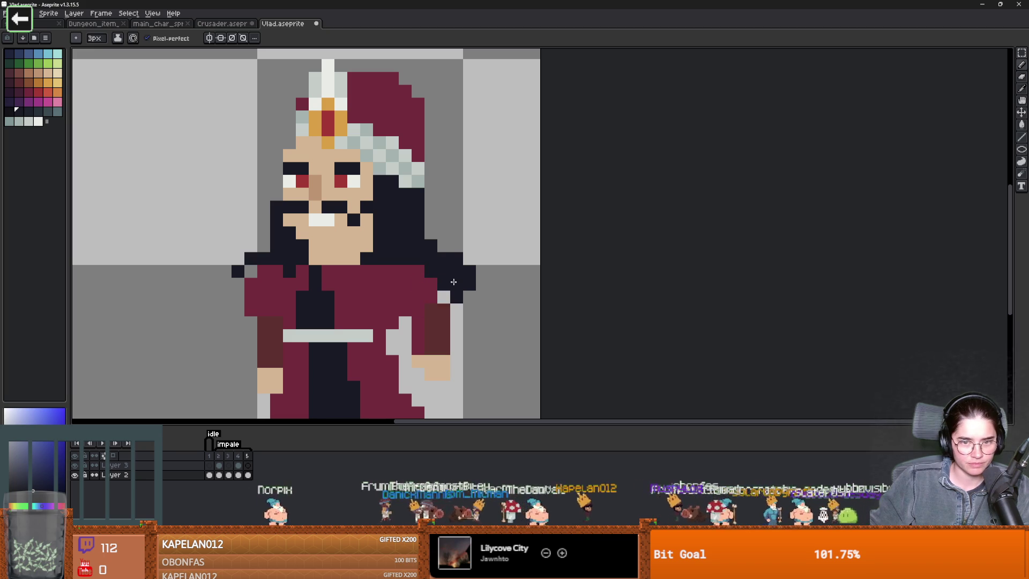
left_click(277, 271)
left_click_drag(250, 271, 276, 284)
scroll(325, 300, "down", 5)
- Play the animation, stop it, and compare impale frames 4 and 5
left_click(101, 444)
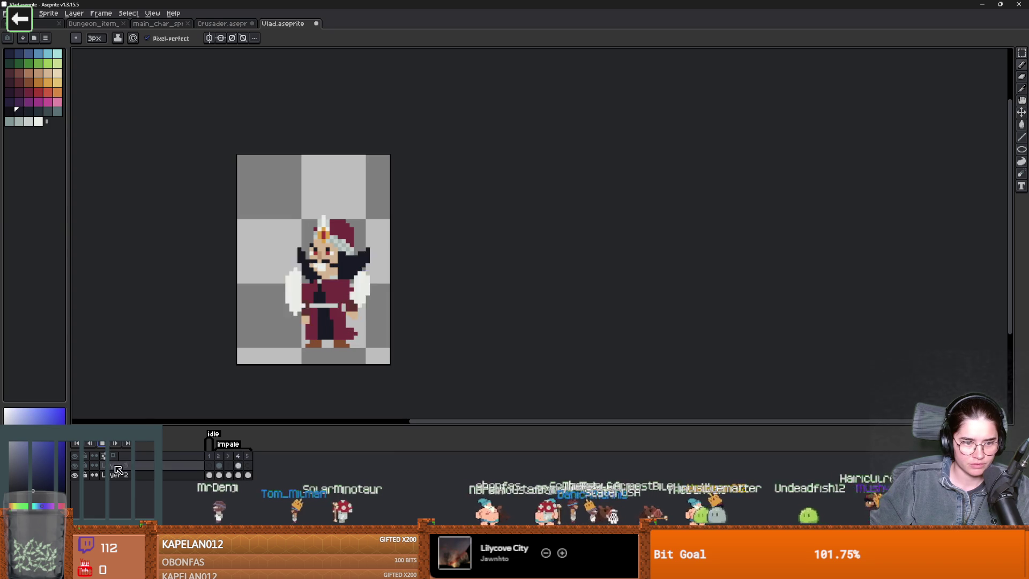
left_click(115, 444)
left_click(243, 456)
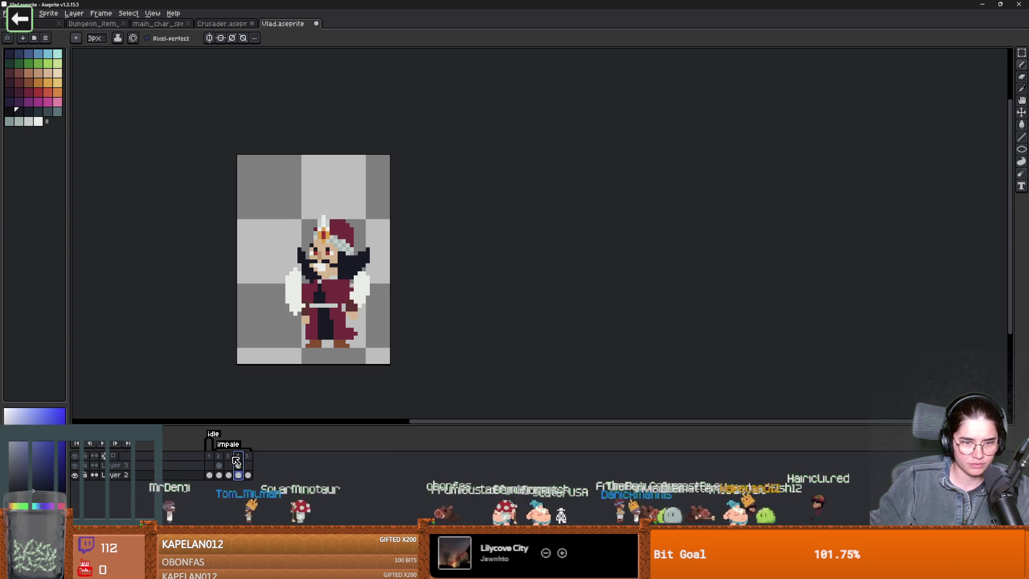
left_click(248, 455)
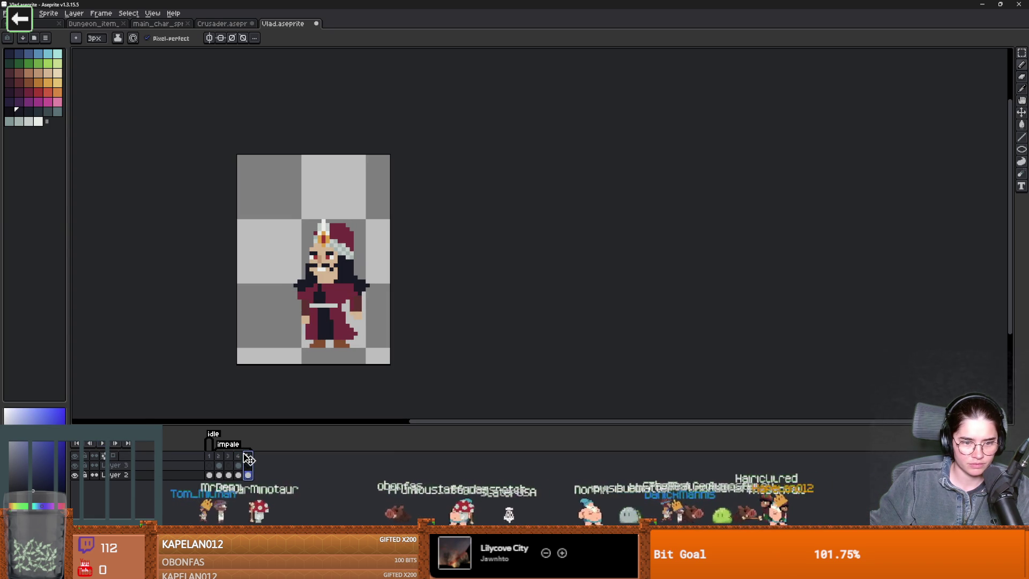
left_click(239, 456)
left_click(250, 456)
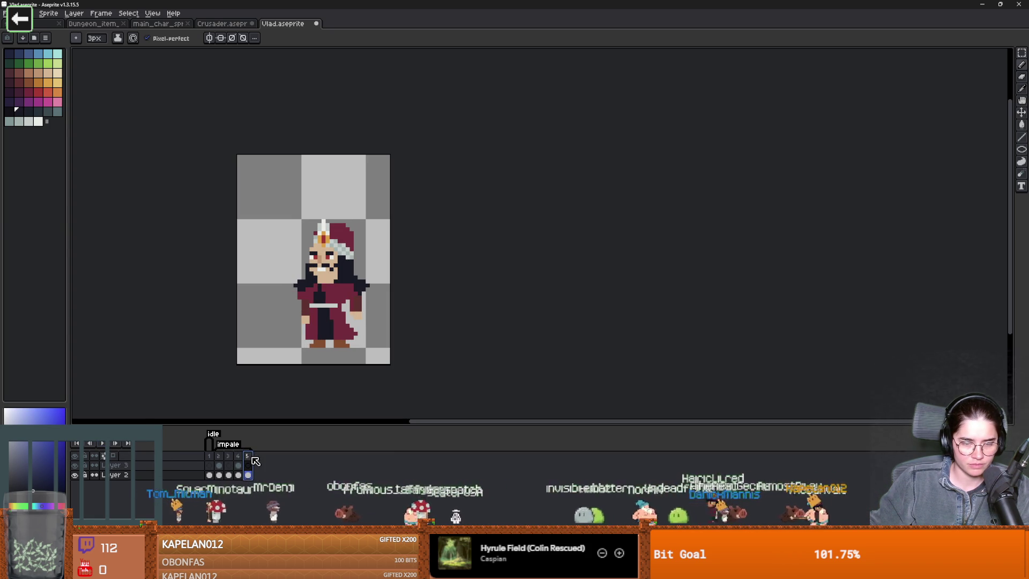
left_click(239, 456)
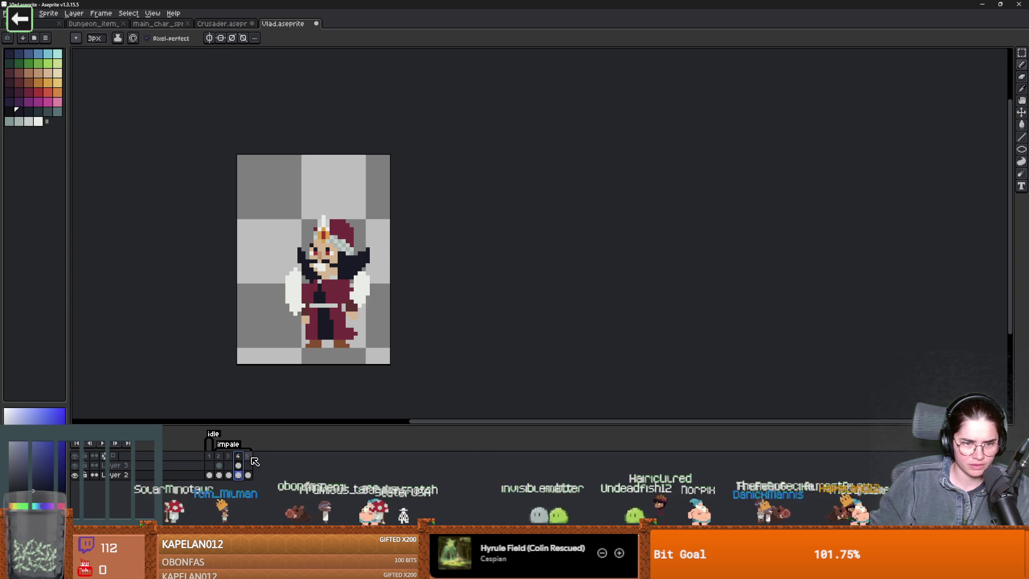
- Sample the robe's dark red, the hair's dark navy and the skin tan on frame 4
scroll(350, 268, "up", 3)
left_click(311, 301, "alt")
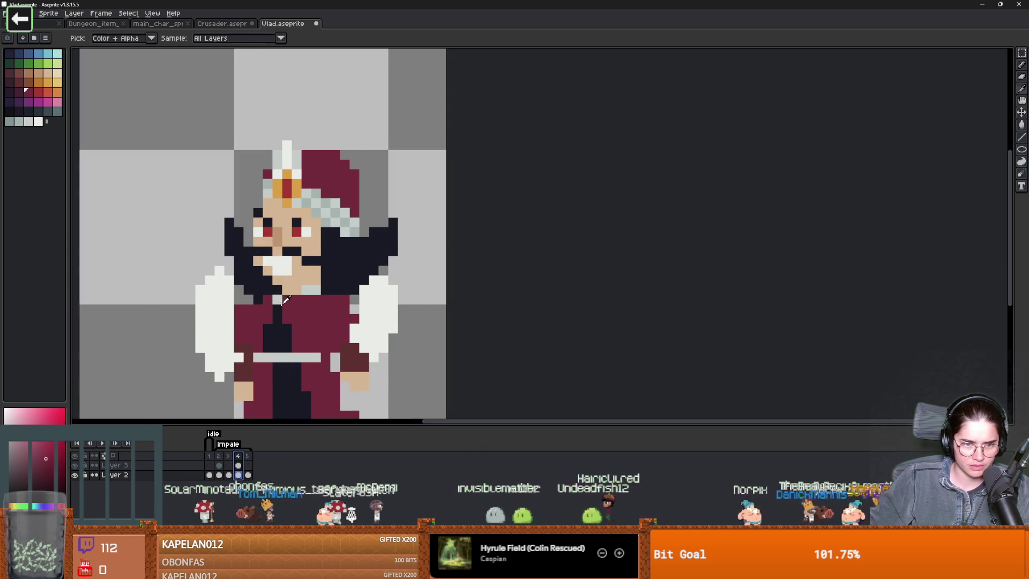
left_click(323, 280, "alt")
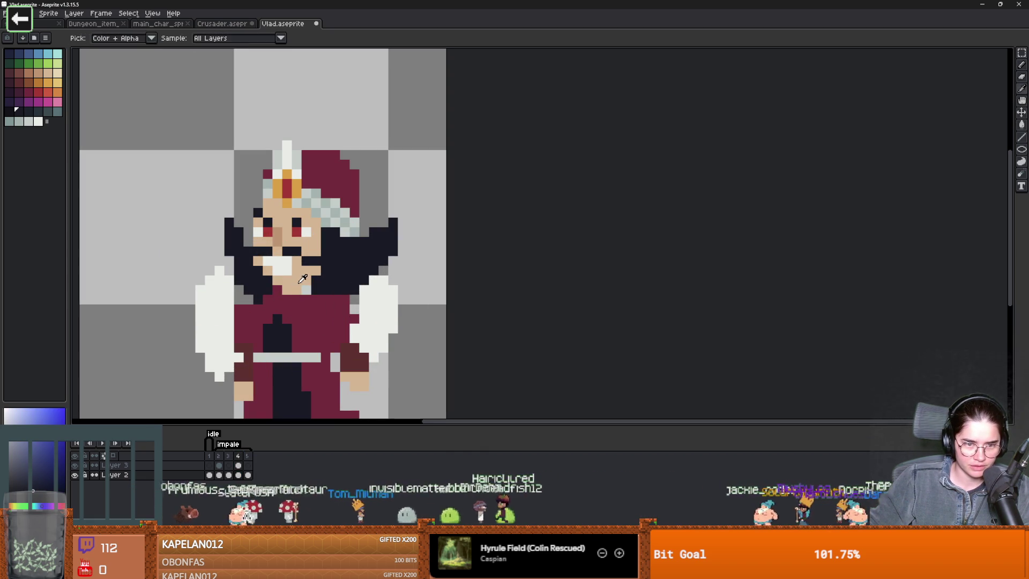
left_click(306, 292, "alt")
scroll(304, 327, "down", 3)
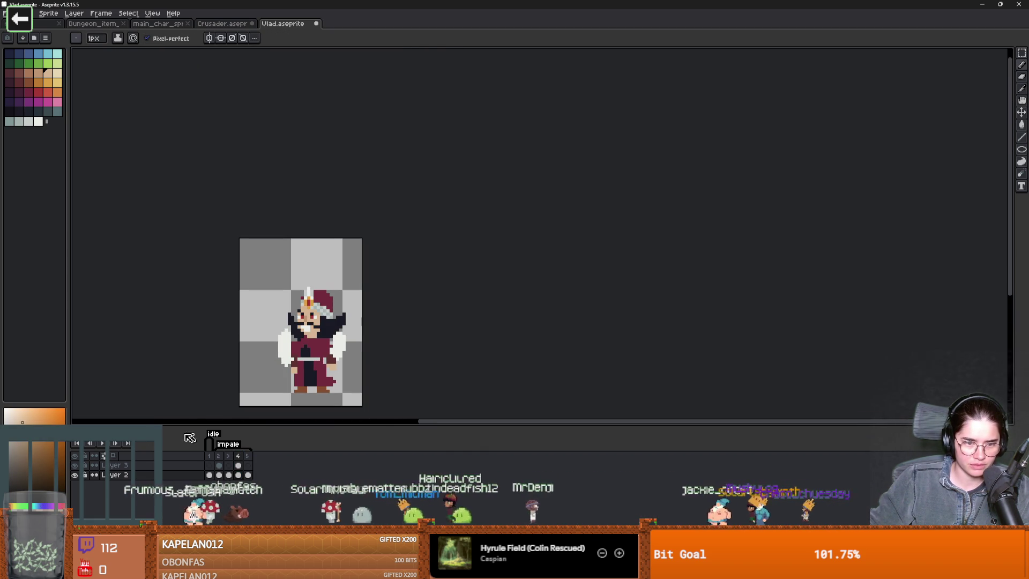
key("Return")
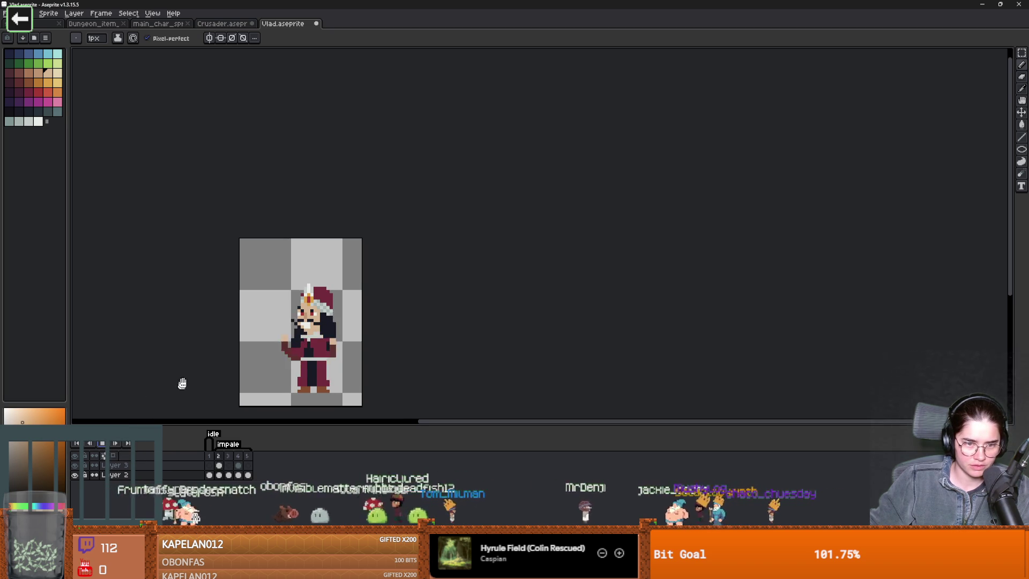
left_click_drag(179, 387, 223, 313)
scroll(225, 312, "down", 2)
scroll(229, 316, "up", 1)
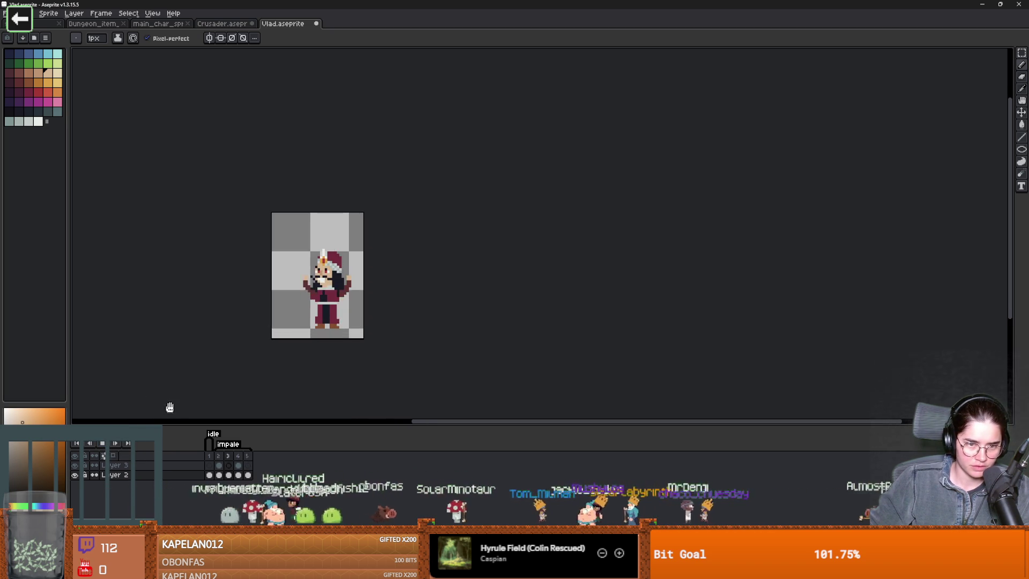
key("Return")
scroll(309, 350, "up", 1)
scroll(309, 349, "up", 1)
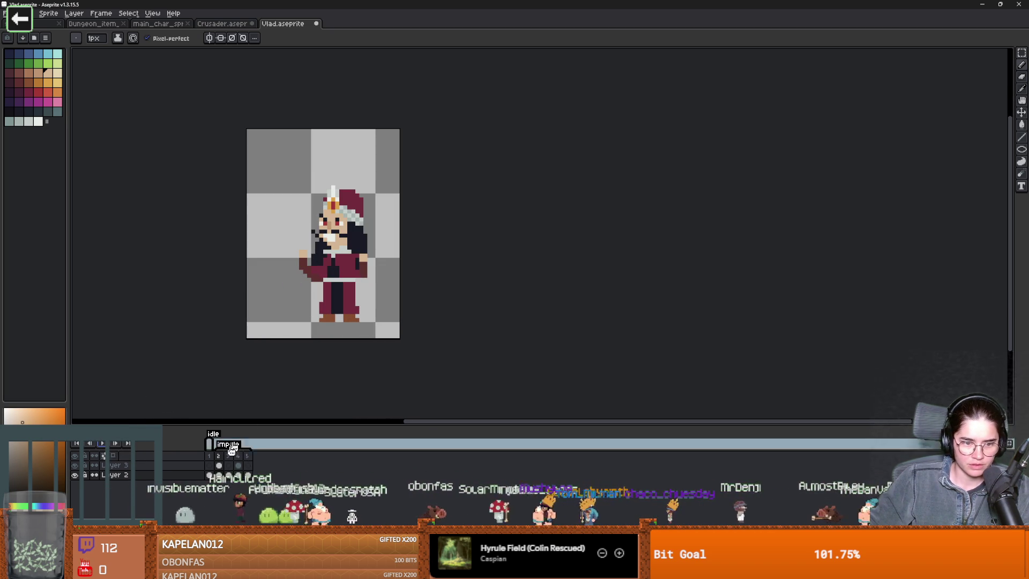
key("Right")
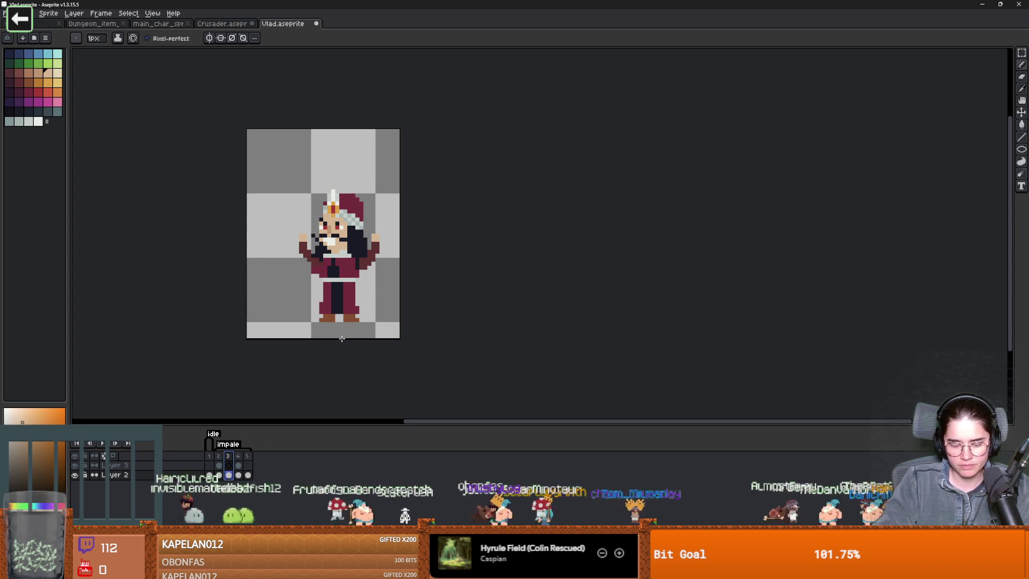
key("super+n")
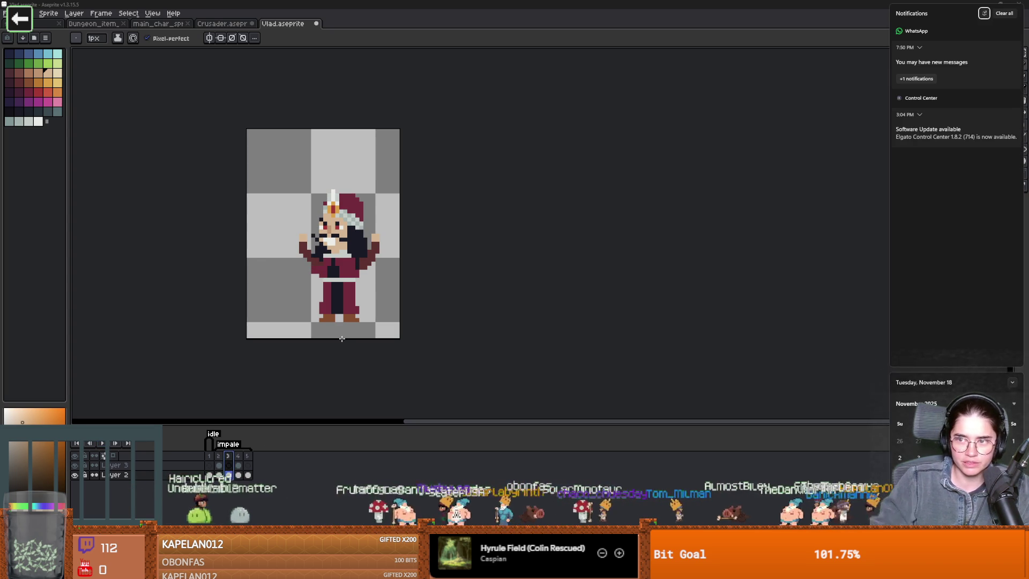
left_click(367, 365)
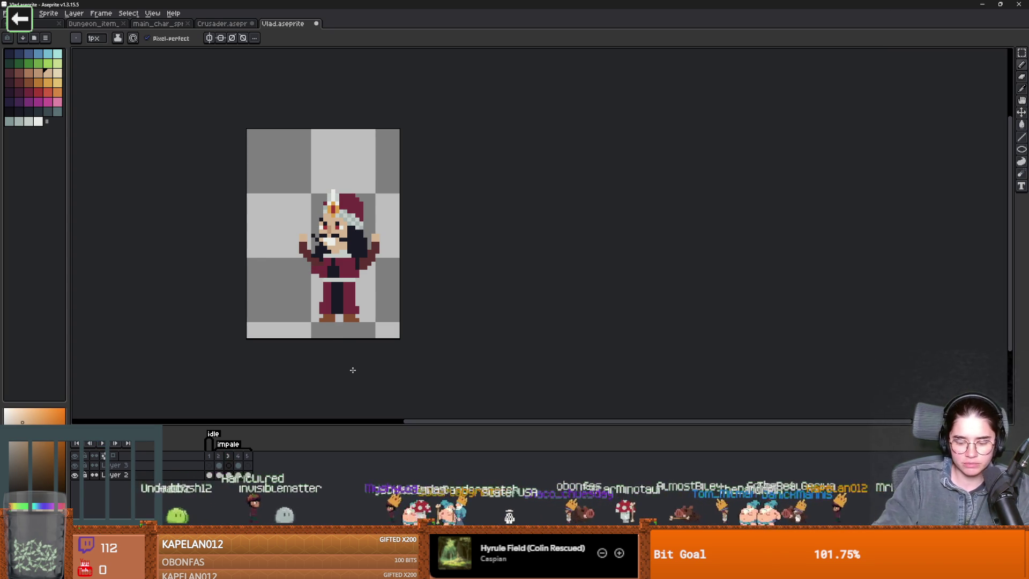
key("ctrl+z")
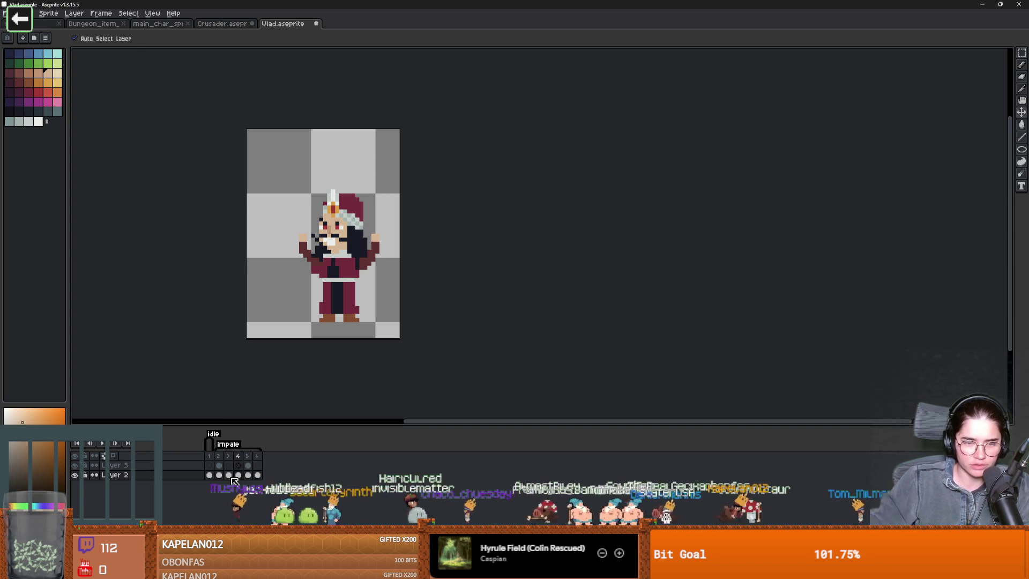
- Marquee Vlad's figure, shift it slightly up, commit and deselect, then pick bright pink
scroll(347, 267, "up", 1)
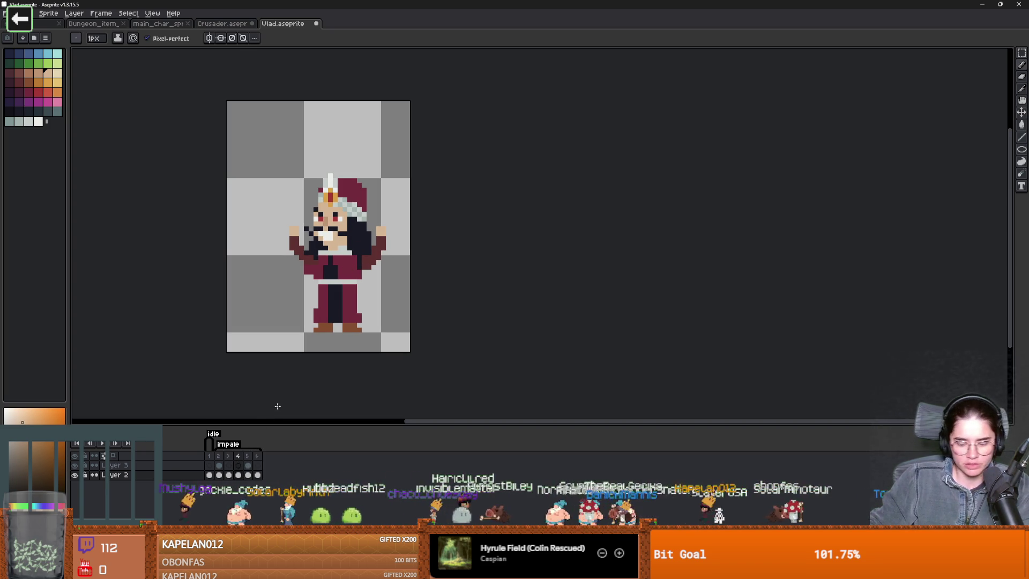
key("m")
left_click_drag(263, 147, 408, 343)
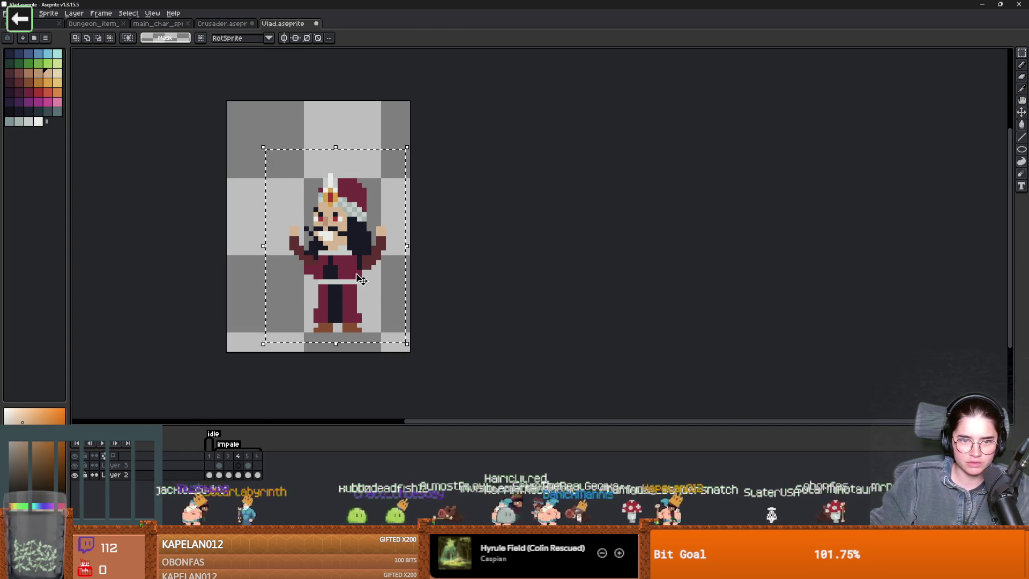
left_click_drag(362, 279, 360, 269)
key("Down")
key("Up")
key("Down")
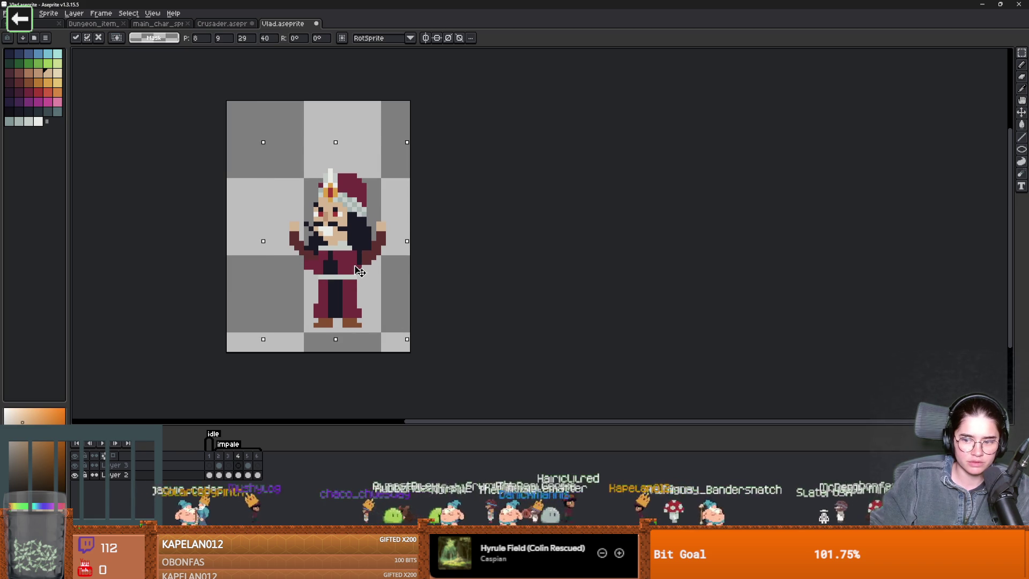
key("Return")
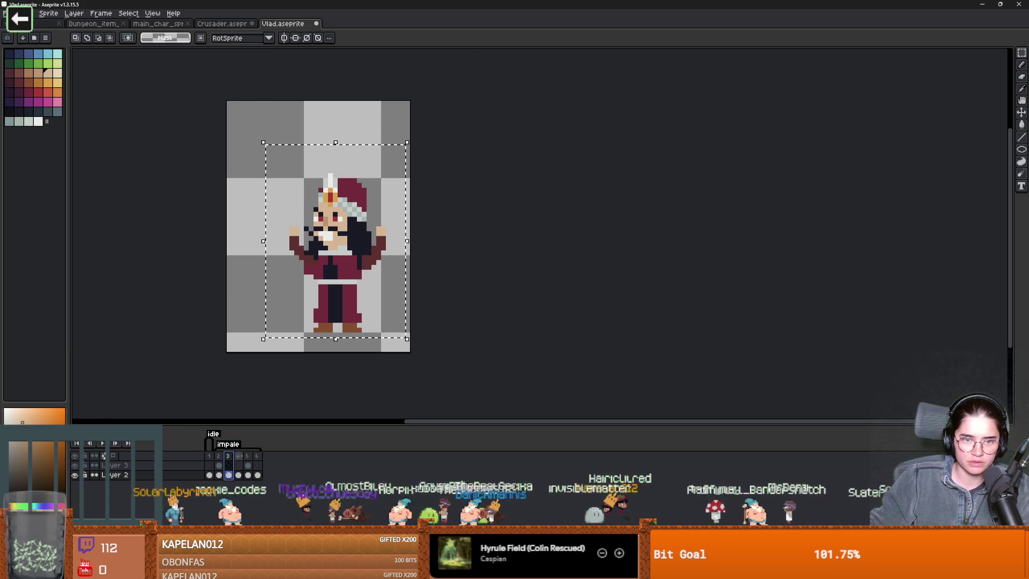
scroll(420, 323, "up", 1)
key("ctrl+d")
left_click(47, 101)
- Paint the turban's centre pixel crimson, then repaint it with the eye's pink
key("b")
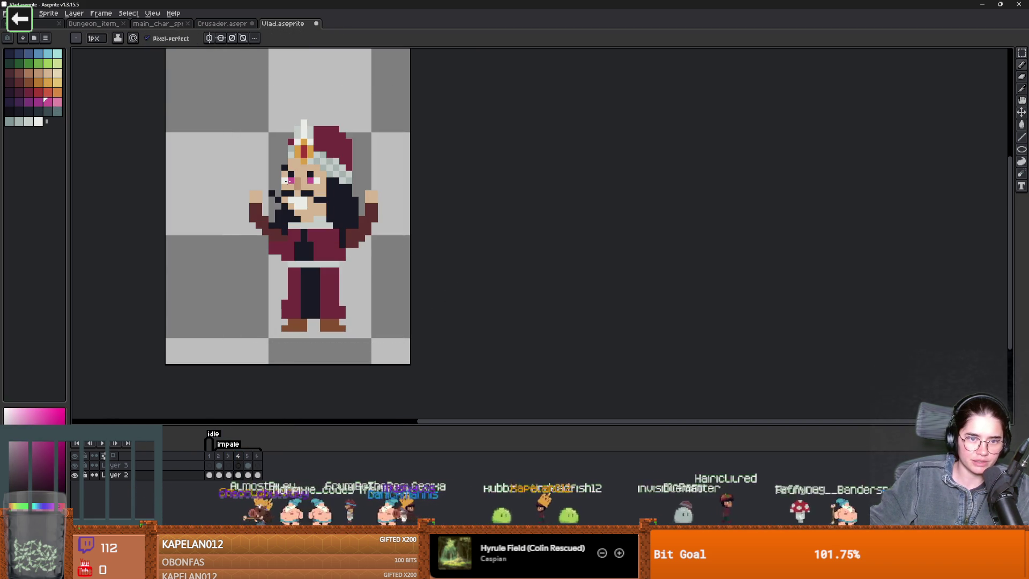
left_click(316, 186)
scroll(318, 186, "up", 1)
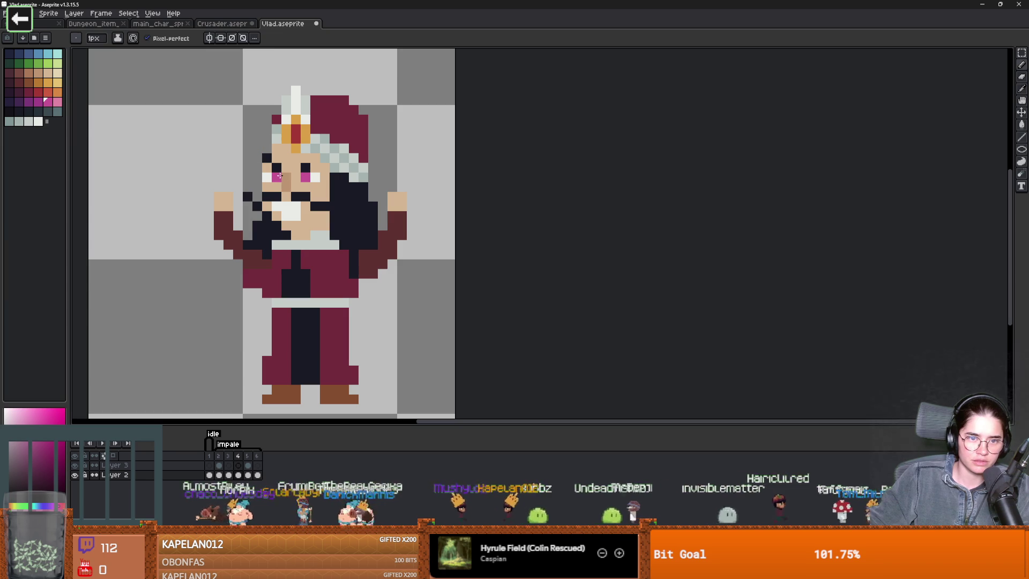
scroll(335, 192, "down", 1)
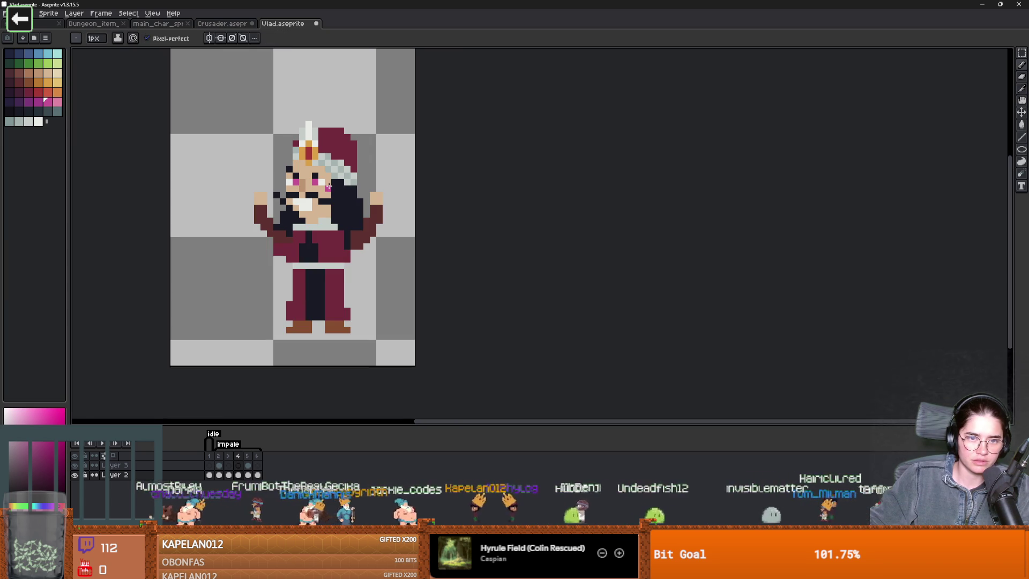
scroll(325, 179, "up", 1)
left_click(309, 158, "alt")
left_click(310, 152)
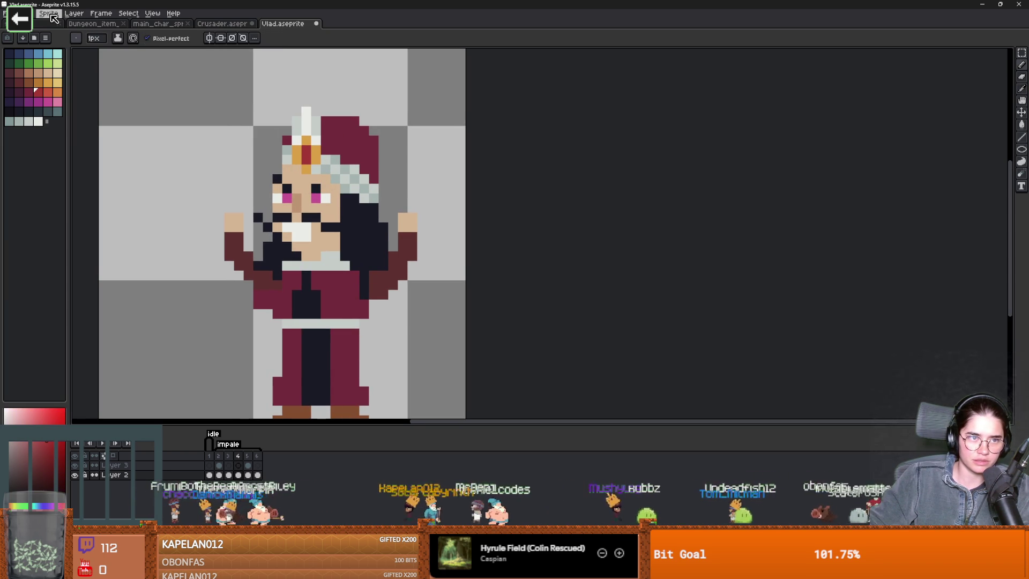
left_click(324, 208, "alt")
left_click(306, 148)
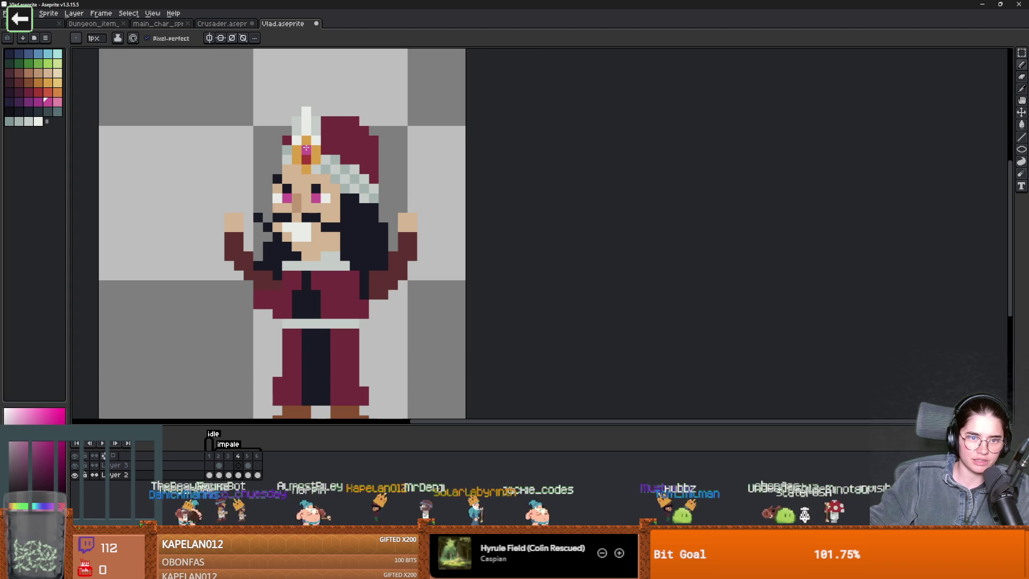
- Paint a pink block over the turban's head jewel with the pencil
scroll(308, 157, "down", 1)
scroll(366, 170, "up", 2)
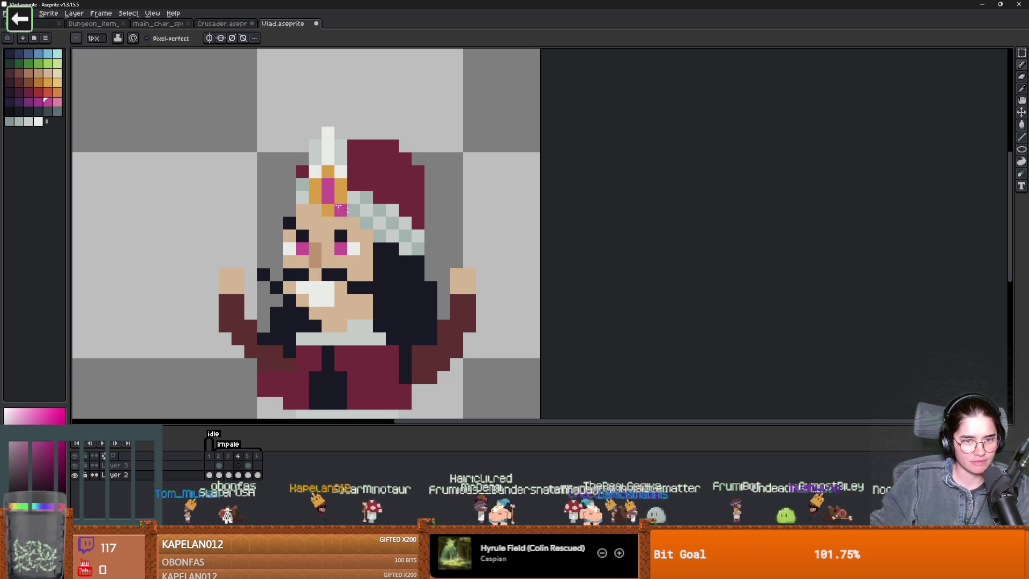
scroll(261, 172, "down", 1)
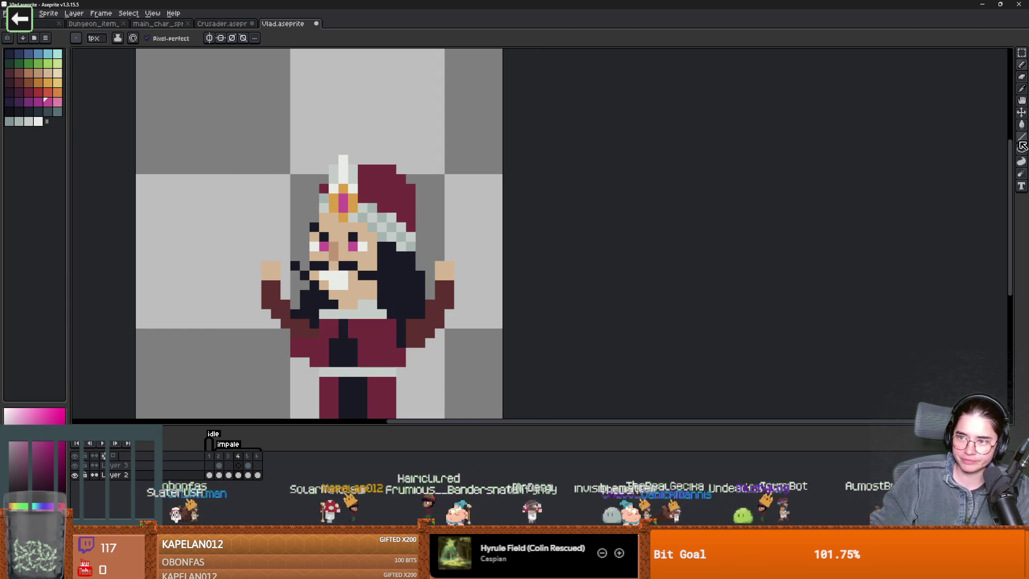
left_click(1020, 173)
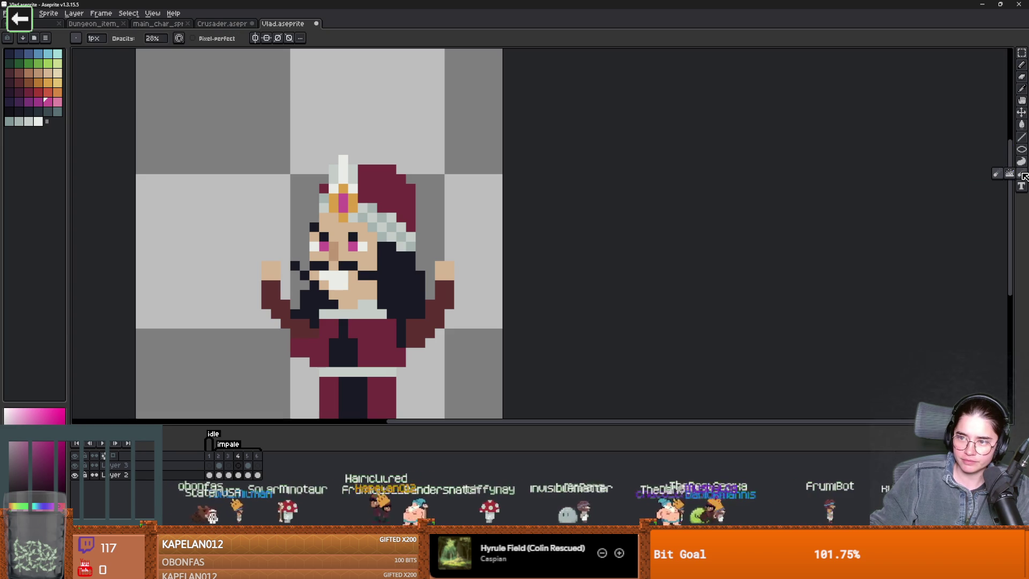
left_click(1022, 163)
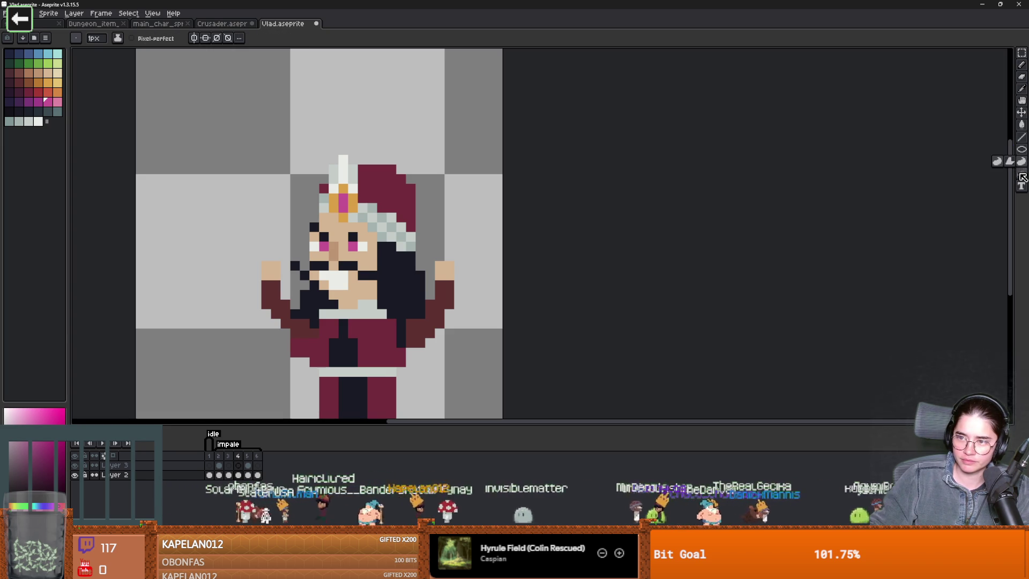
left_click(1020, 175)
key("b")
left_click(346, 210)
- Undo the pink block and paint a large 9px orange shape over Vlad's head
key("ctrl+z")
key("plus")
left_click(1023, 178)
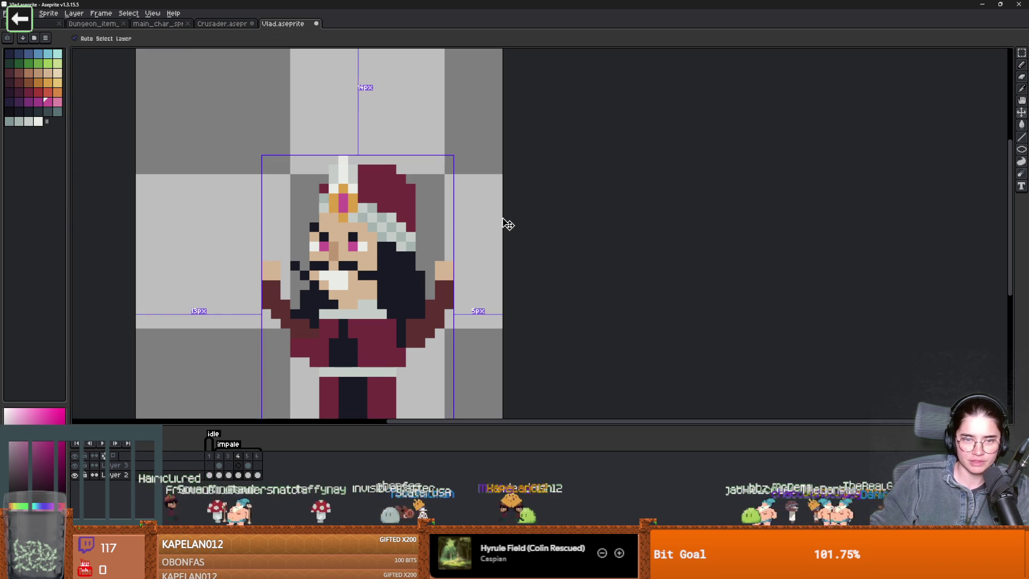
key("b")
left_click(348, 203, "alt")
mouse_move(343, 198)
left_mouse_down()
mouse_move(375, 188)
mouse_move(353, 203)
left_mouse_up()
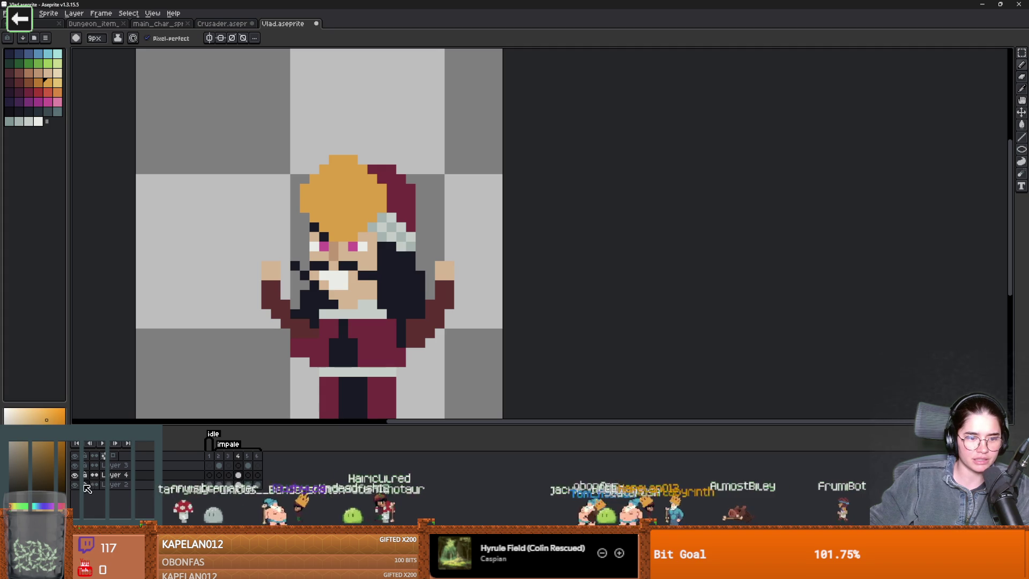
left_click(28, 13)
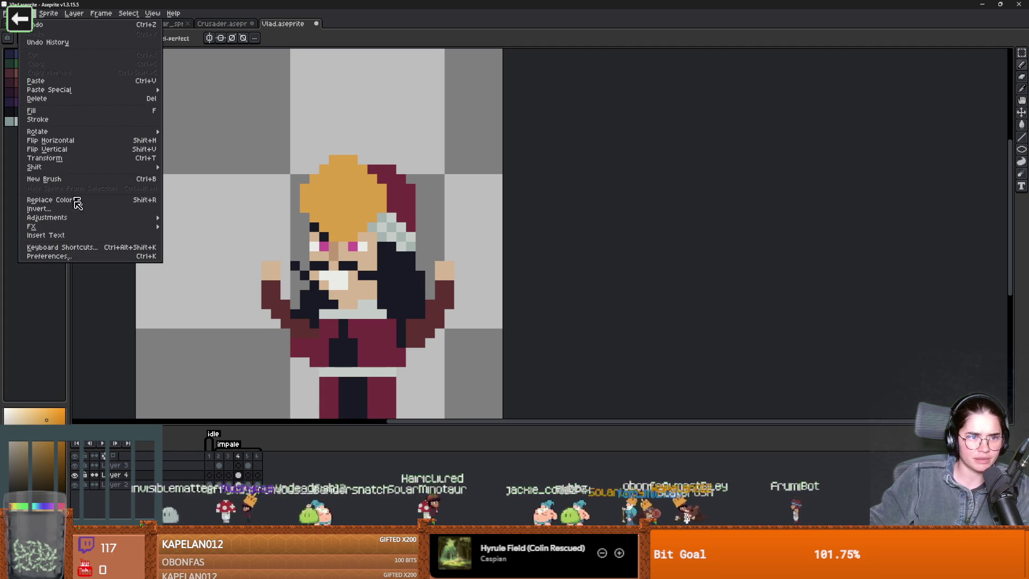
- Preview the drunk kernels in Convolution Matrix and apply drunk-7x7_+ to the orange hair
mouse_move(144, 226)
left_click(194, 234)
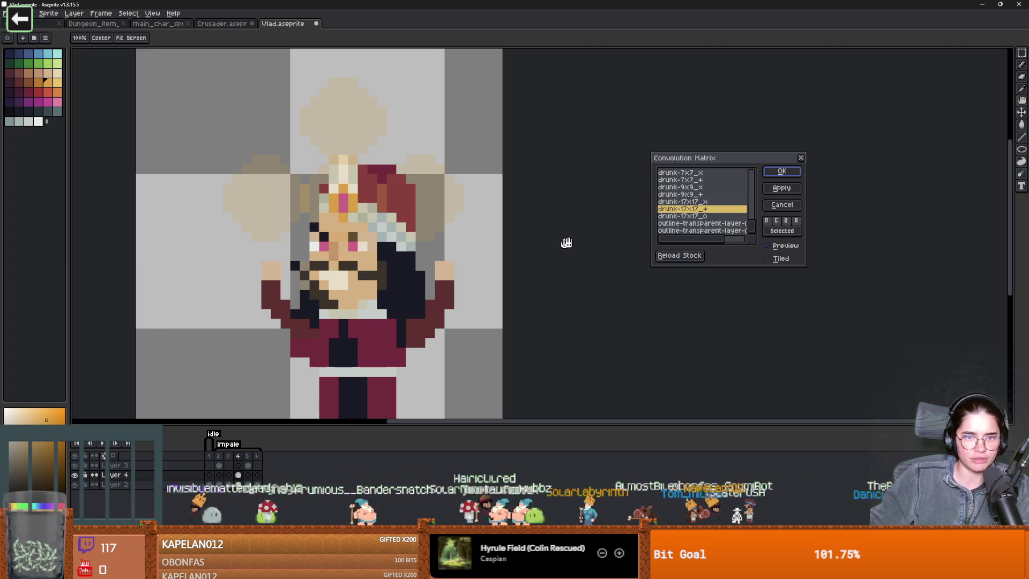
left_click(702, 216)
left_click(699, 202)
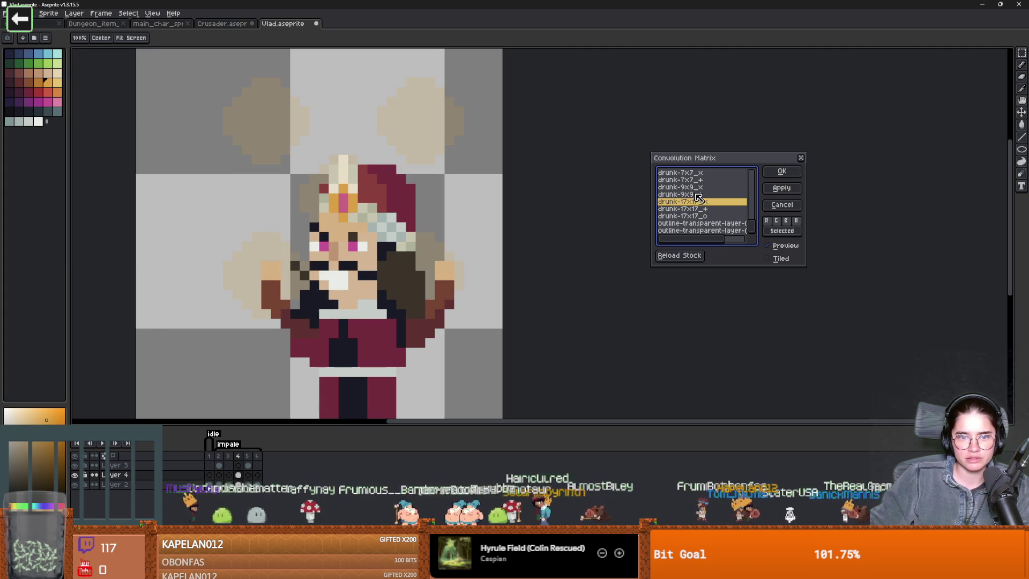
left_click(696, 187)
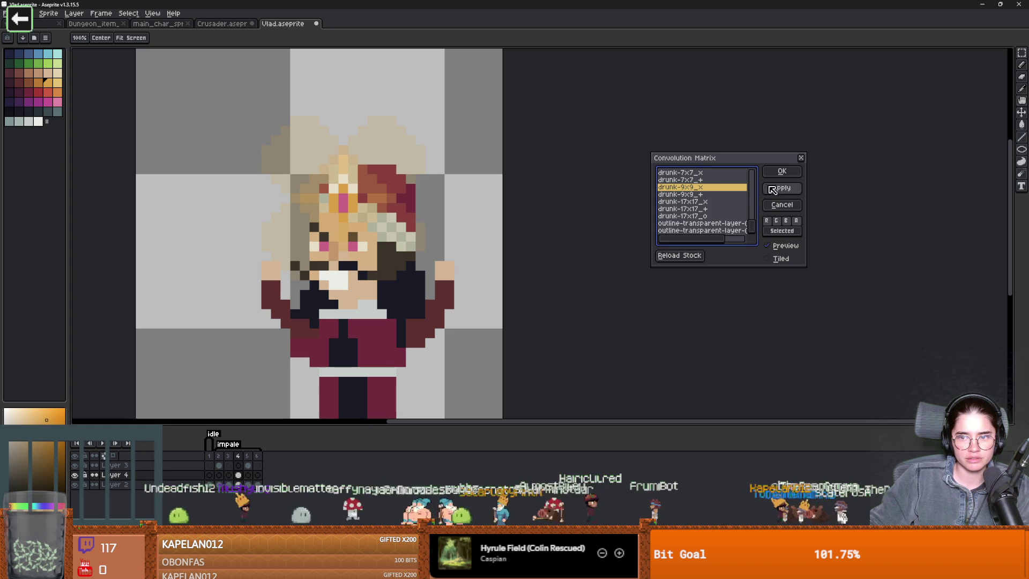
left_click(703, 180)
scroll(466, 239, "down", 5)
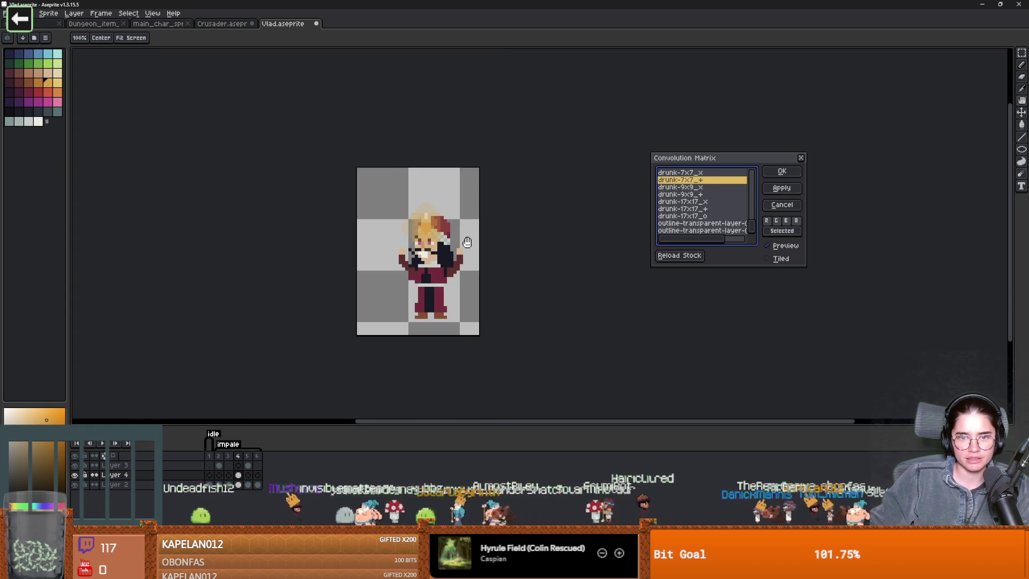
scroll(470, 242, "up", 1)
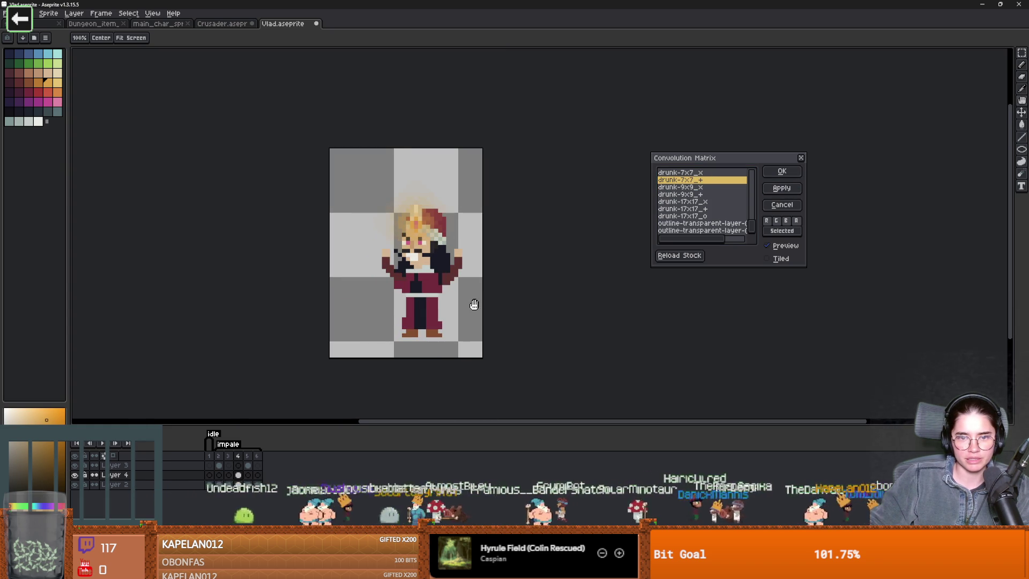
left_click(800, 158)
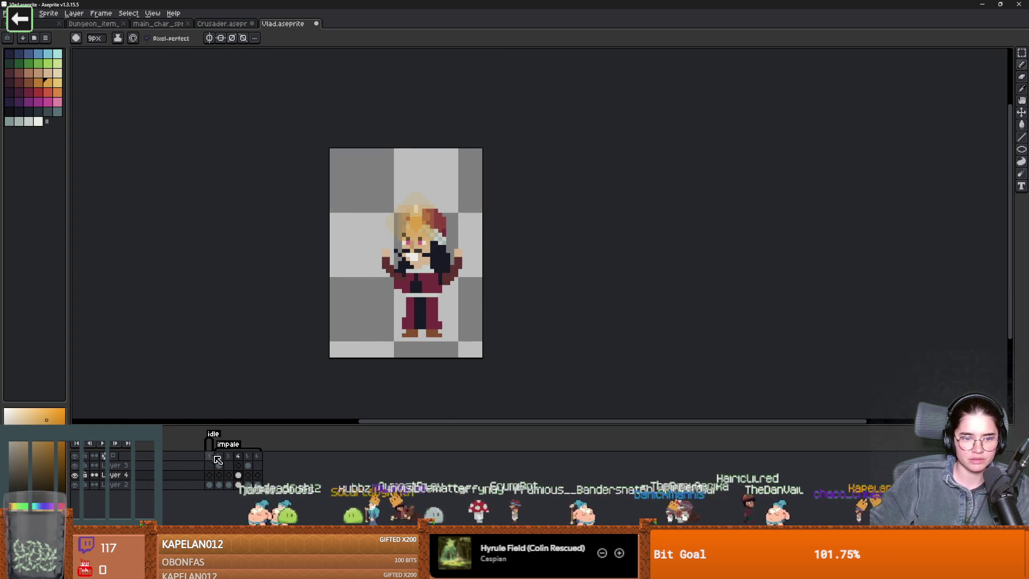
- Play the animation, stop on frame 4, and undo the blurred hair
left_click(102, 443)
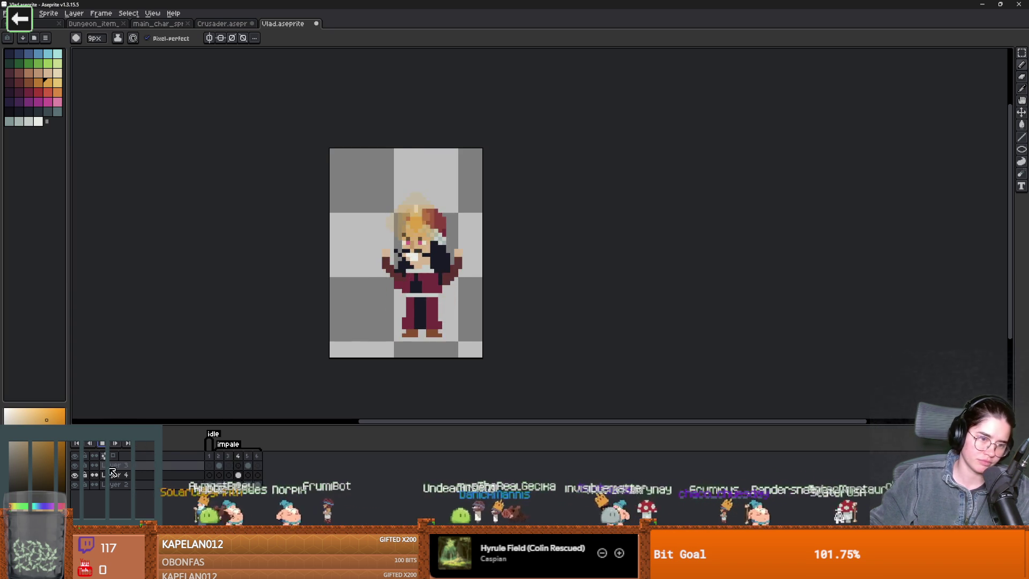
left_click(238, 455)
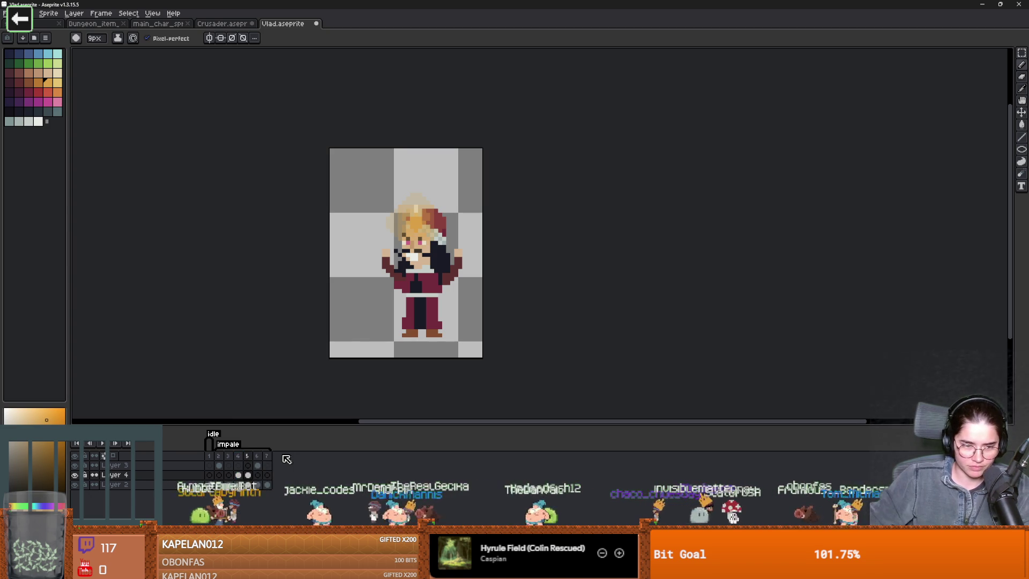
scroll(391, 226, "up", 2)
key("b")
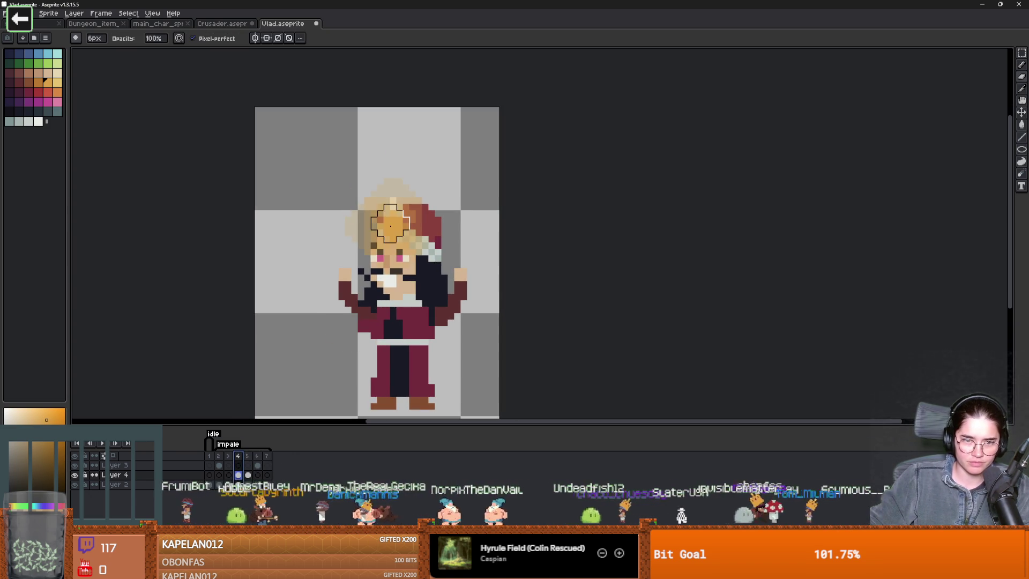
key("ctrl+z")
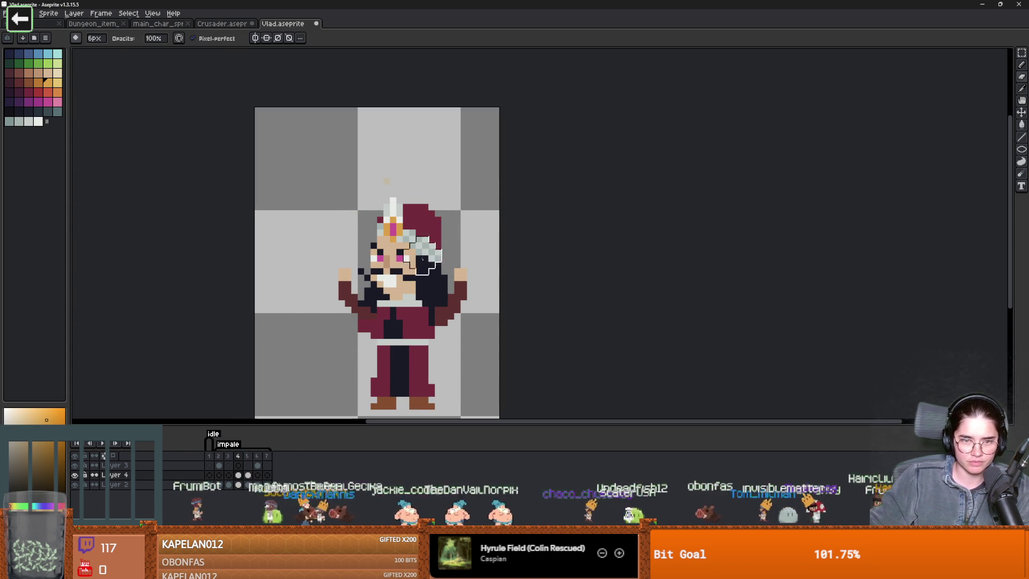
- Pick orange from the palette and enlarge the brush to 7px
key("b")
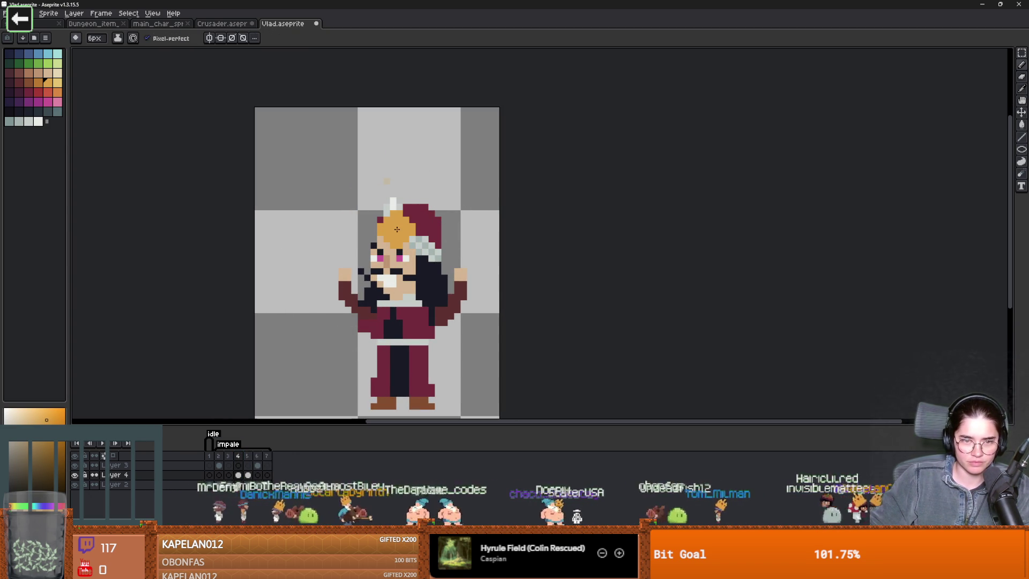
left_click(38, 121)
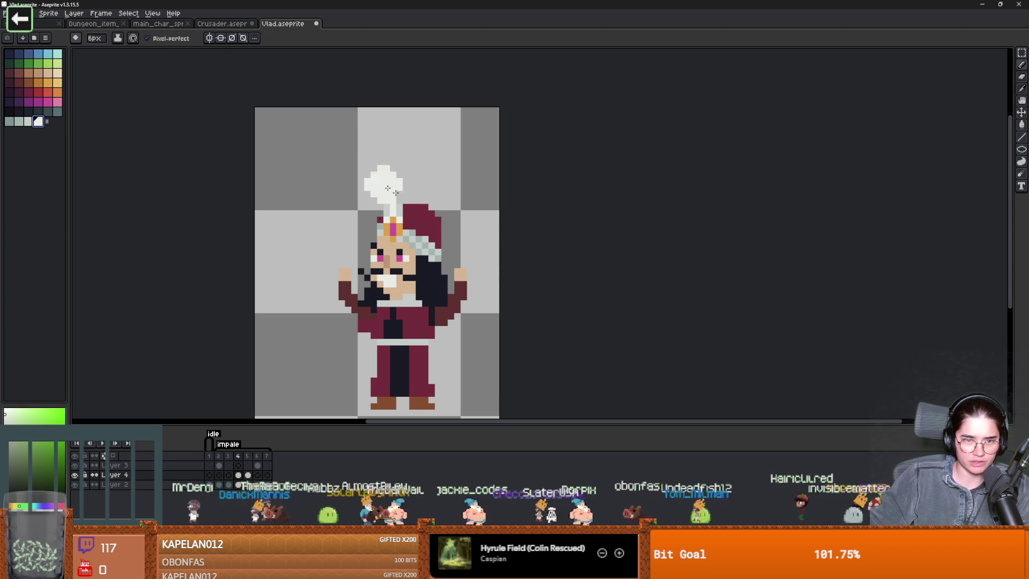
left_click(48, 82)
key("plus")
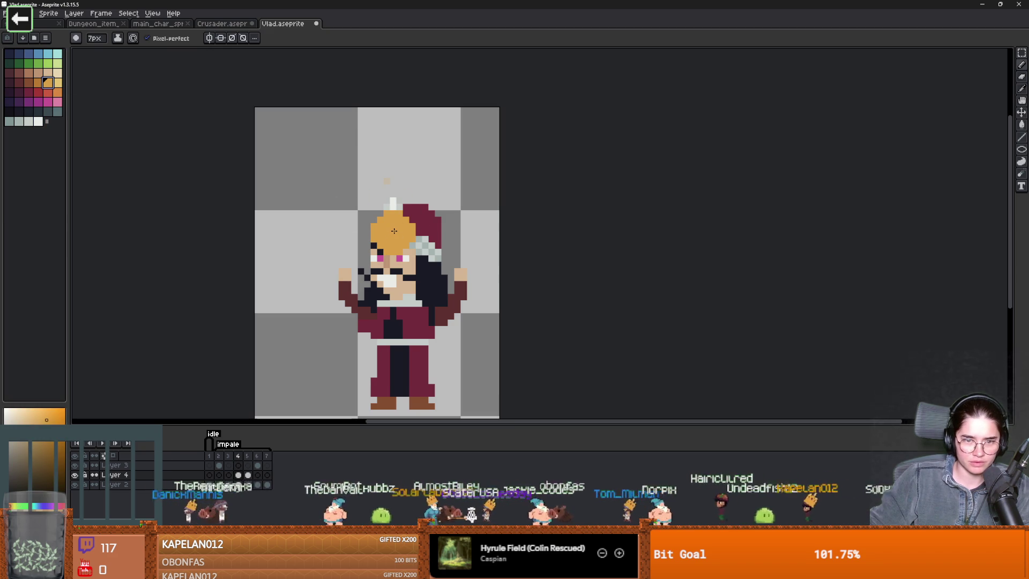
- Blur the hair again with the Convolution Matrix drunk-5x5_x kernel
left_click(32, 14)
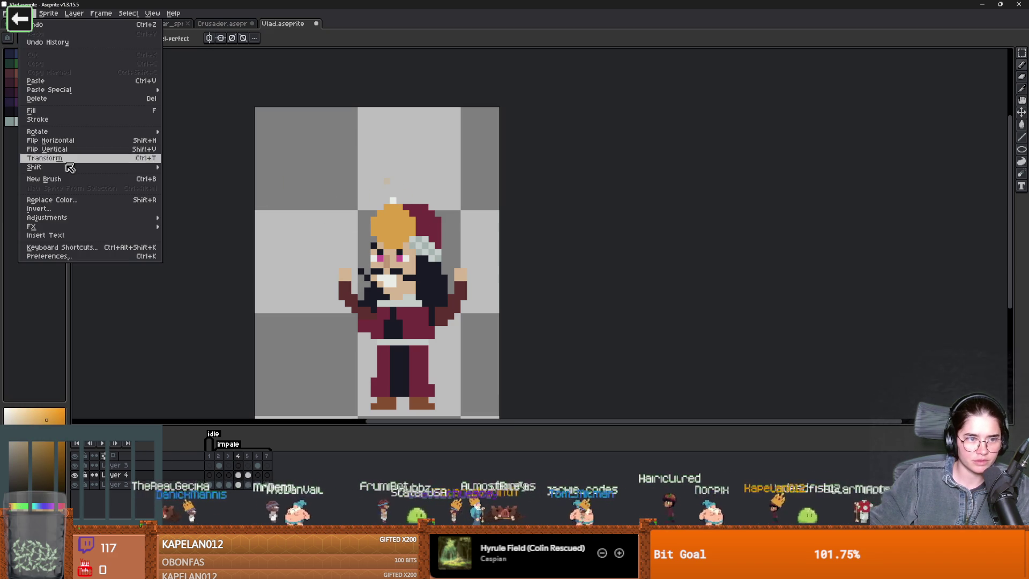
mouse_move(58, 227)
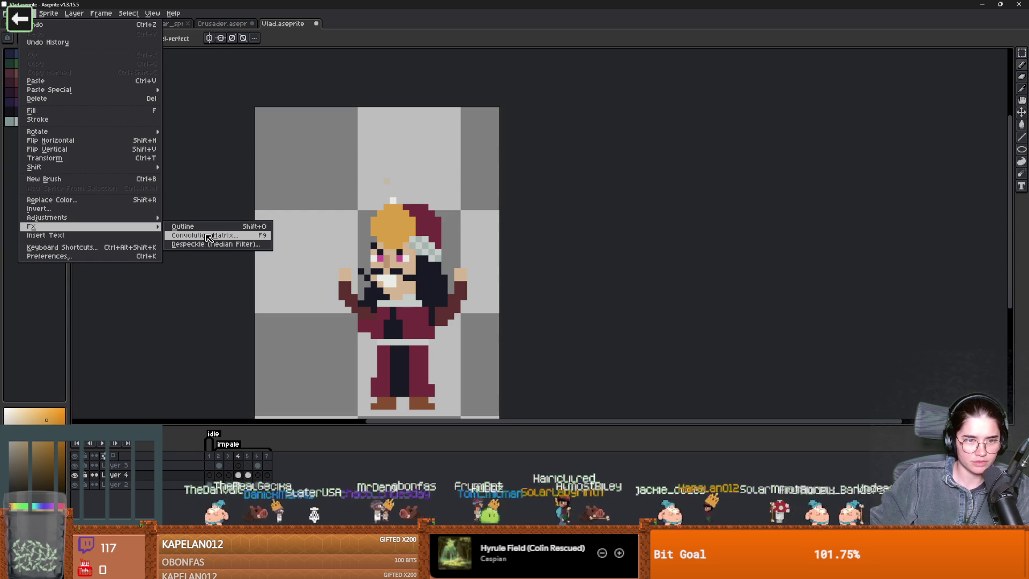
left_click(207, 236)
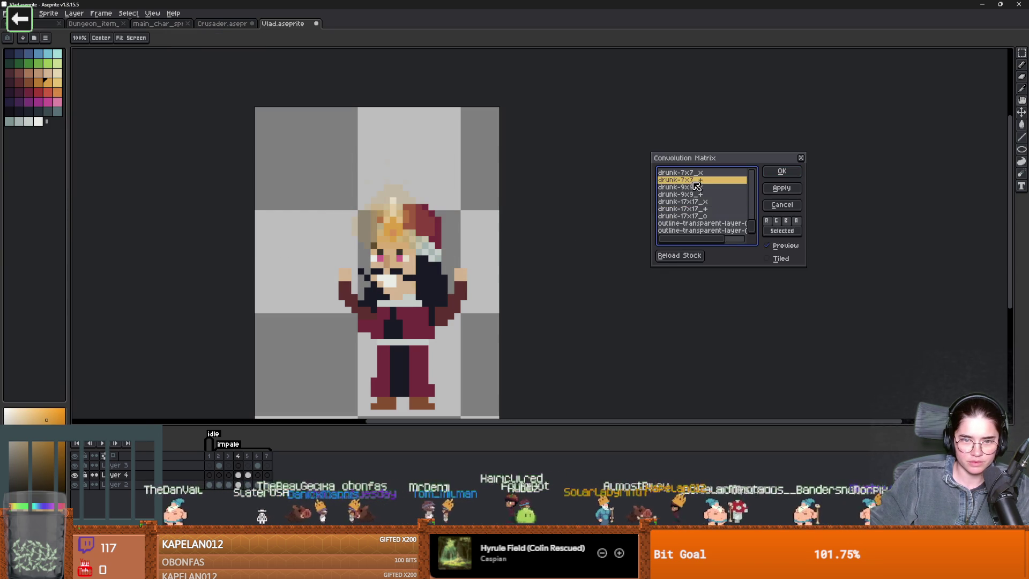
scroll(694, 203, "up", 2)
left_click(694, 191)
left_click(694, 184)
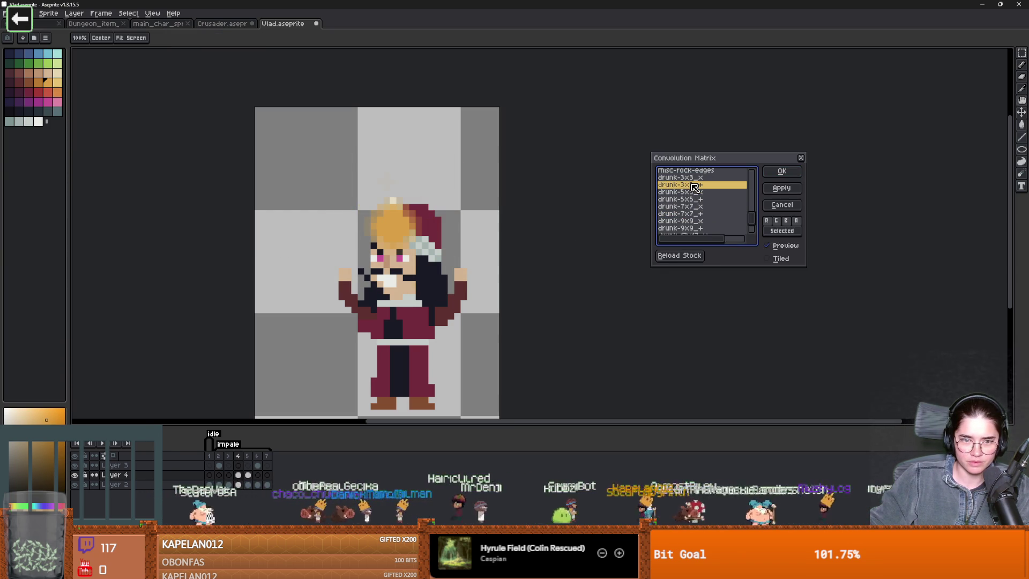
left_click(695, 192)
left_click(781, 188)
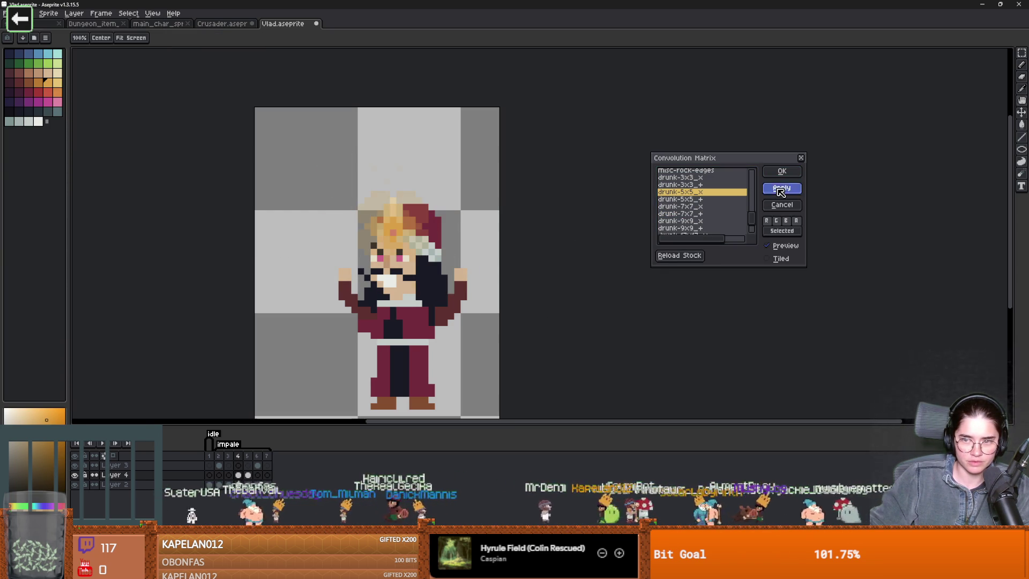
left_click(800, 157)
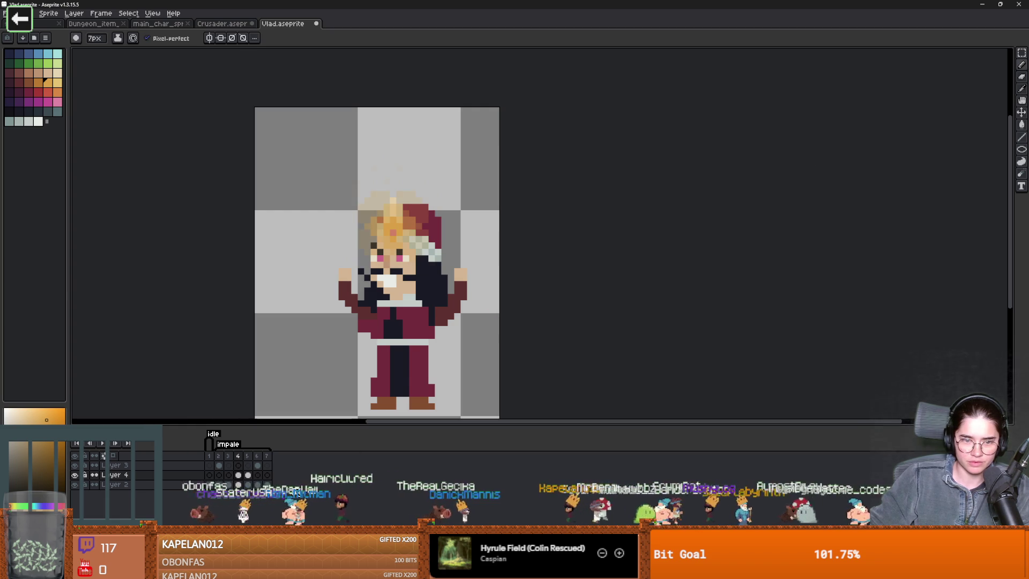
- Check frames 6, 4 and 5 to reach the raised-arms frame
left_click(257, 456)
key("Left")
key("Left")
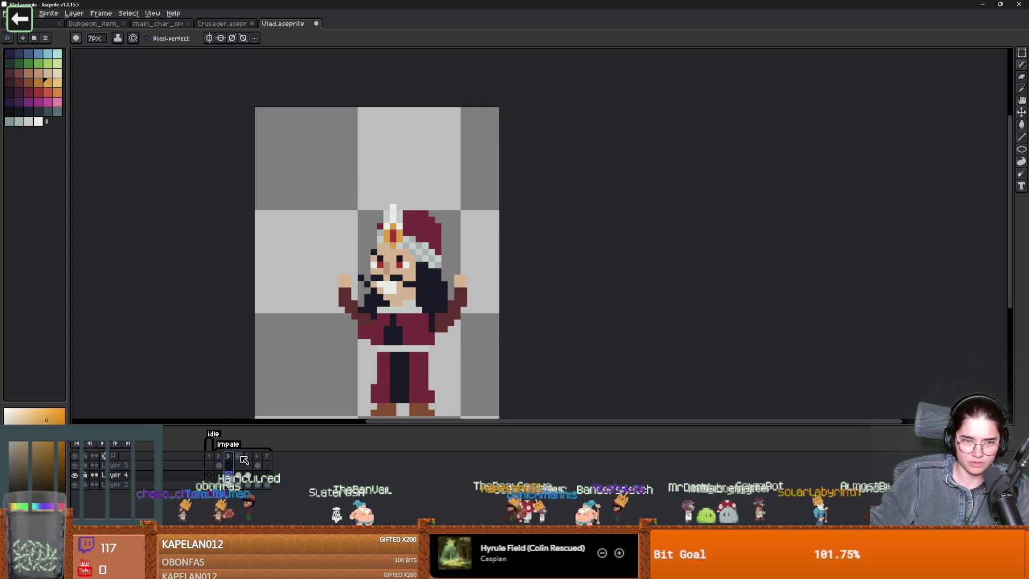
left_click(249, 456)
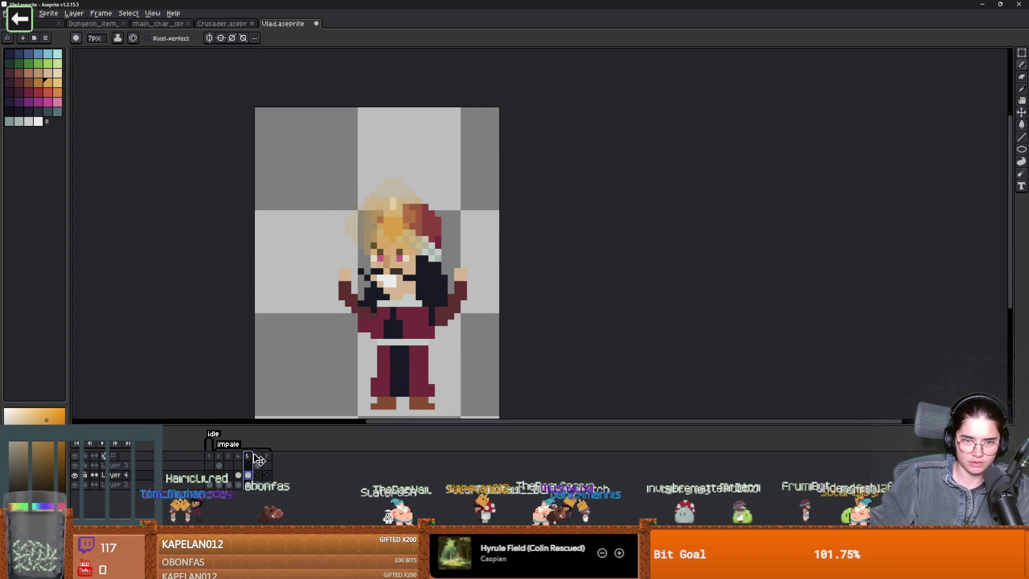
scroll(429, 343, "down", 1)
scroll(434, 255, "up", 1)
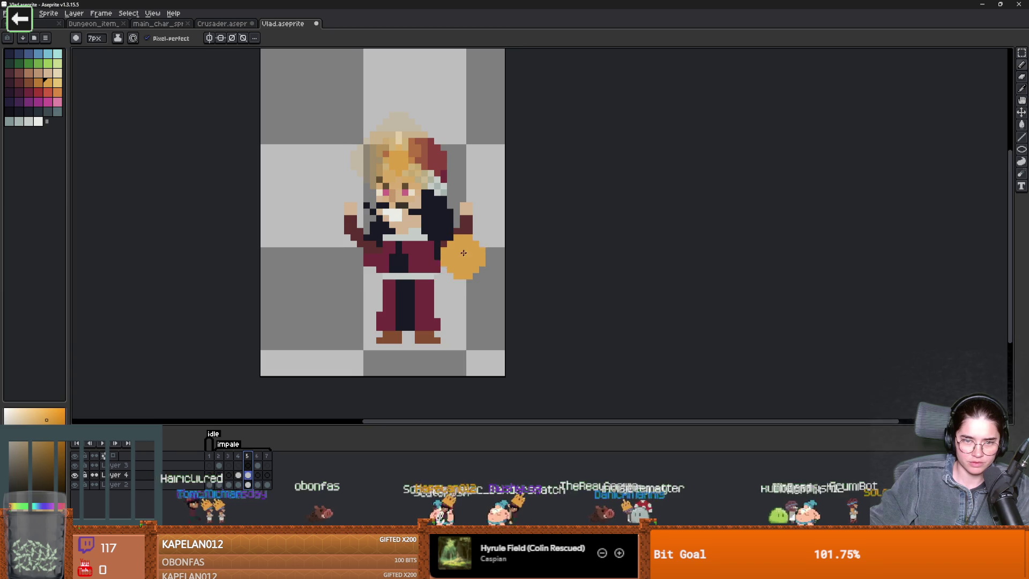
scroll(460, 258, "up", 1)
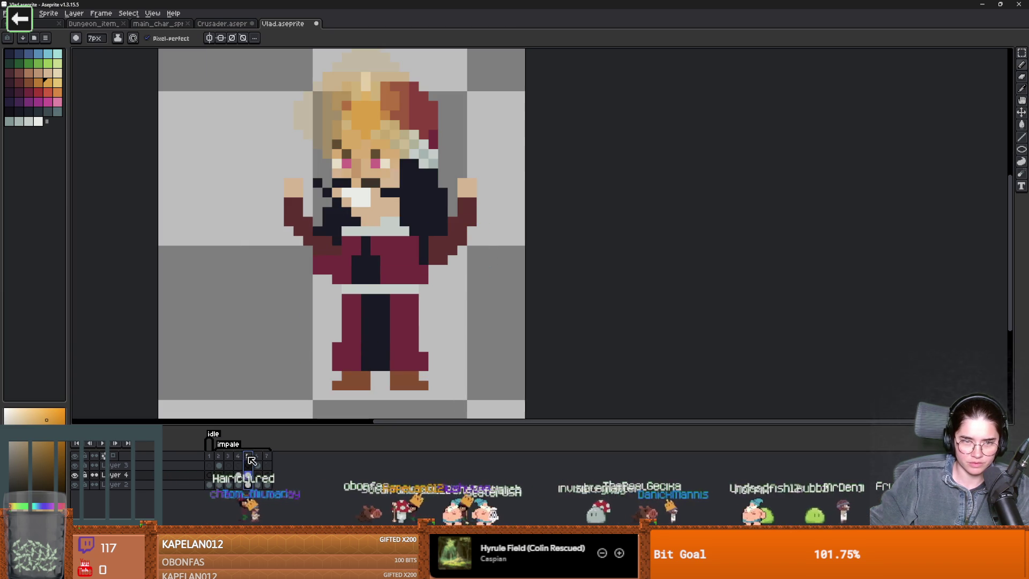
- Select Vlad's left arm on frame 4 and nudge it up one pixel
key("m")
mouse_move(273, 158)
left_mouse_down()
mouse_move(334, 257)
mouse_move(317, 232)
left_mouse_up()
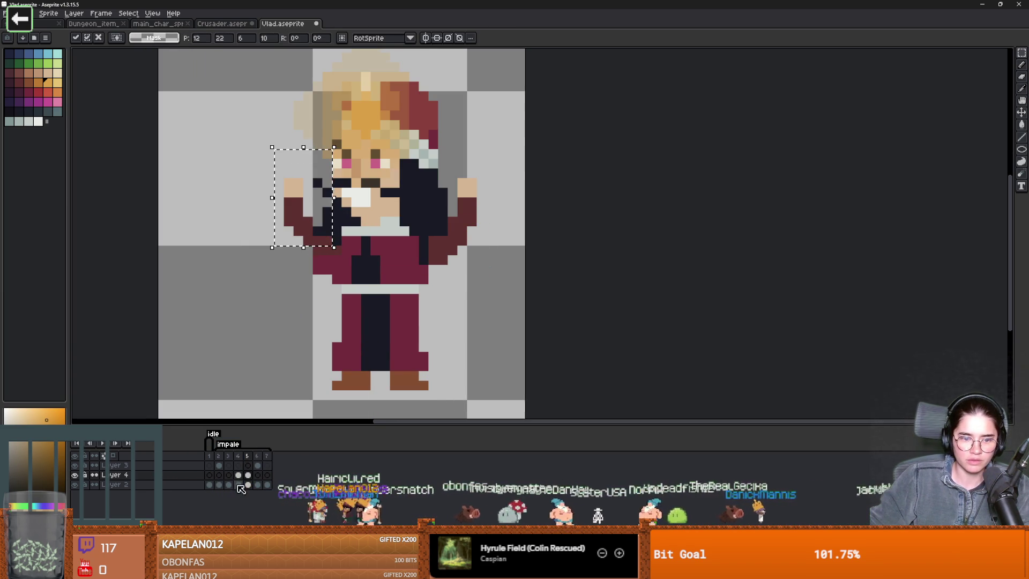
left_click(237, 485)
mouse_move(253, 157)
left_mouse_down()
mouse_move(342, 270)
mouse_move(334, 267)
left_mouse_up()
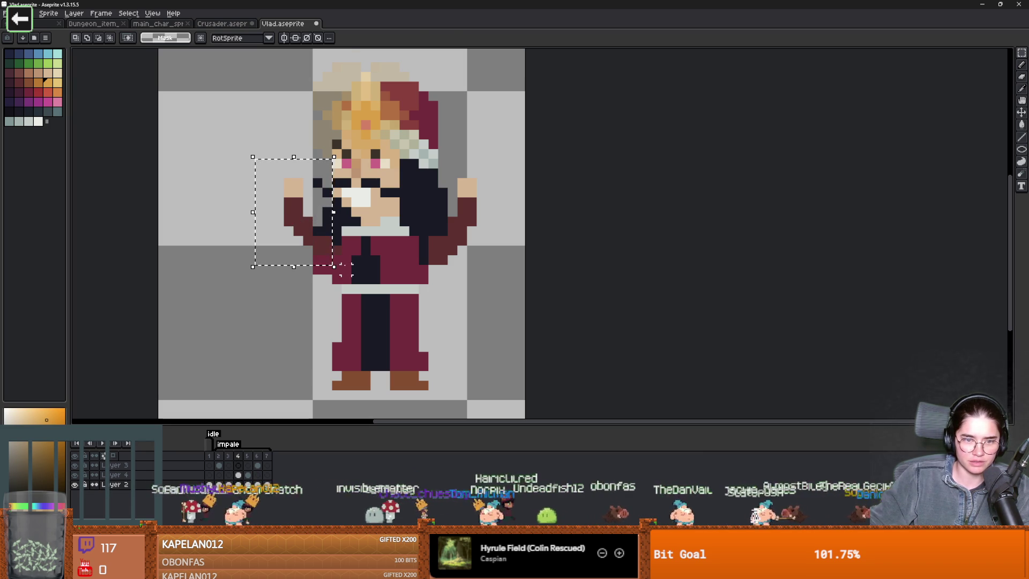
key("Up")
key("Return")
- Select the right arm, move it, and drop it in place
mouse_move(502, 144)
left_mouse_down()
mouse_move(436, 269)
mouse_move(428, 264)
left_mouse_up()
left_click(453, 248)
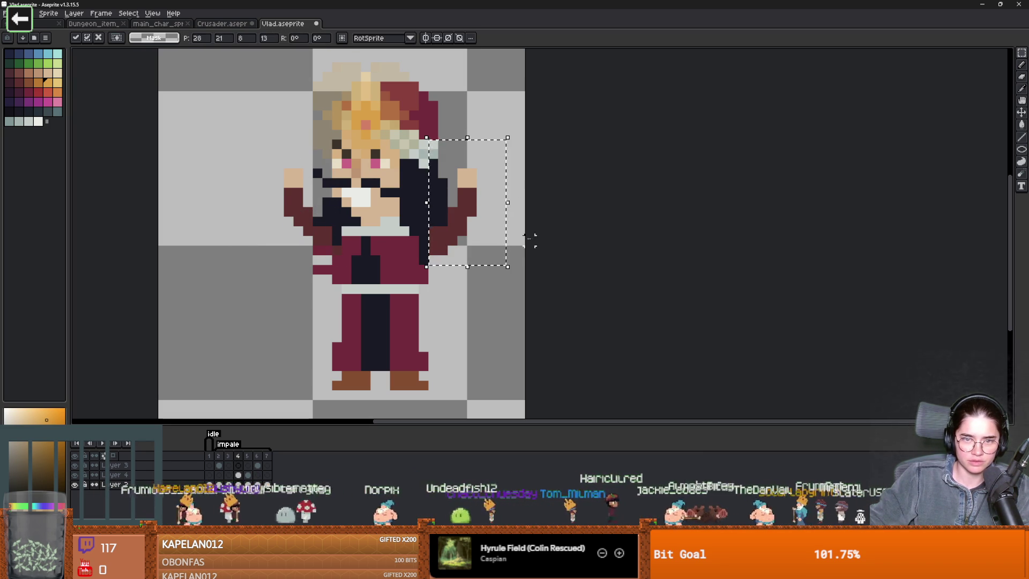
key("ctrl+d")
scroll(489, 290, "down", 2)
scroll(446, 317, "up", 1)
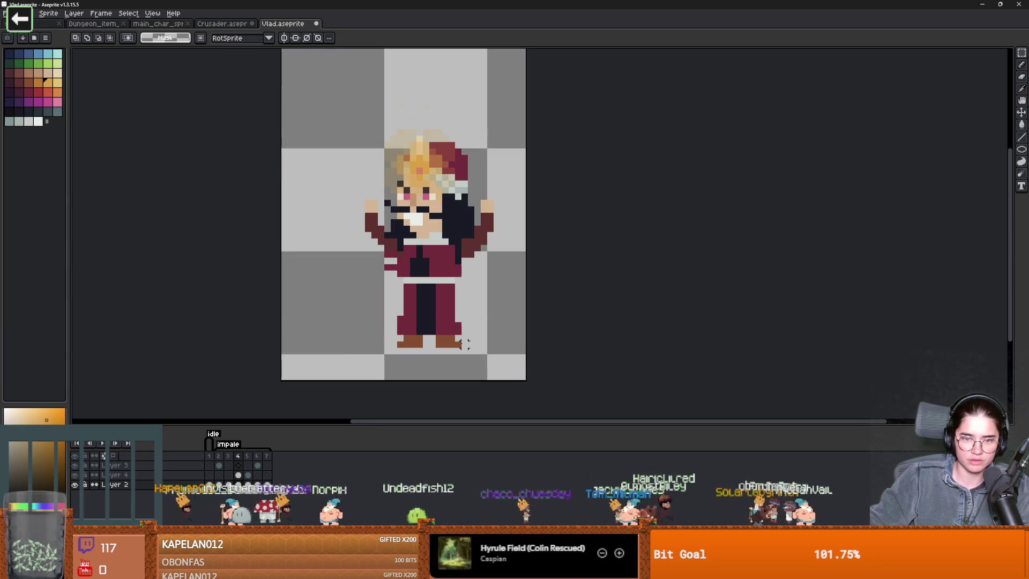
- Draw a crimson robe flare beside the right leg, then shrink the brush to 1px
key("b")
left_click(445, 326, "alt")
left_click_drag(445, 325, 463, 311)
key("minus")
key("minus")
key("minus")
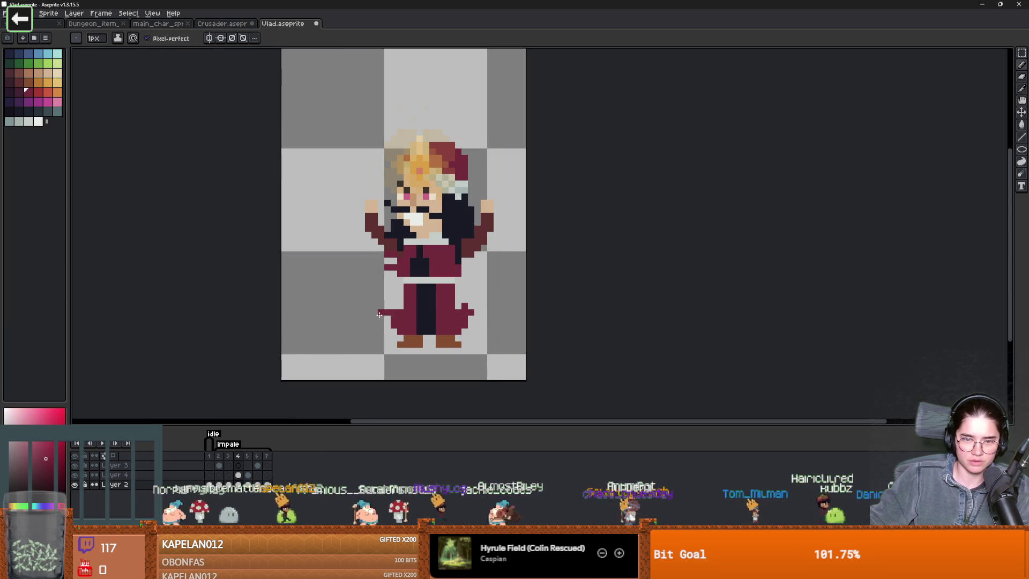
- Paint two brown pixels on the right boot, erase stray skirt-edge pixels, and resample the crimson robe colour
scroll(394, 322, "up", 3)
left_click(415, 343, "alt")
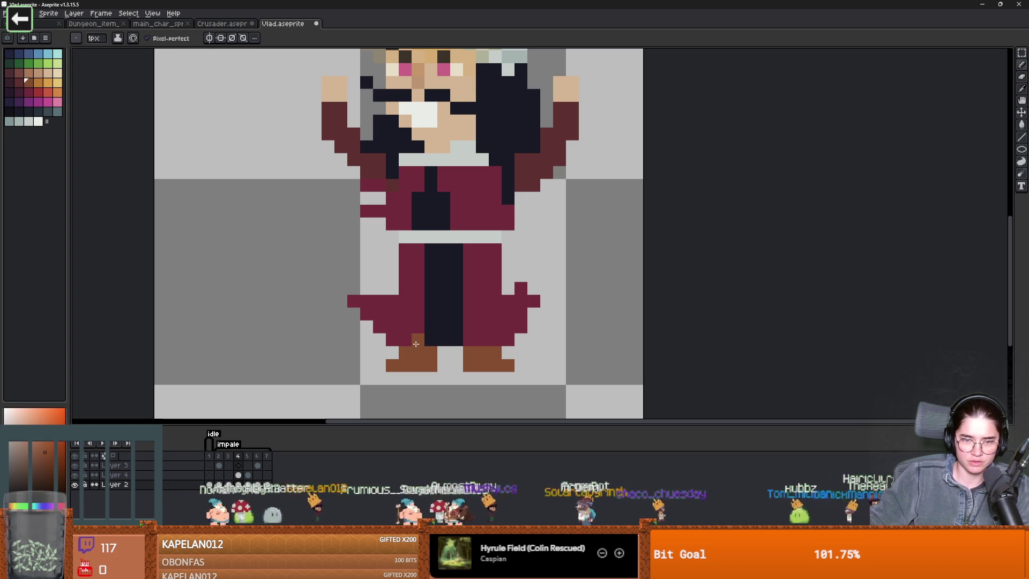
left_click(482, 339)
left_click(495, 339)
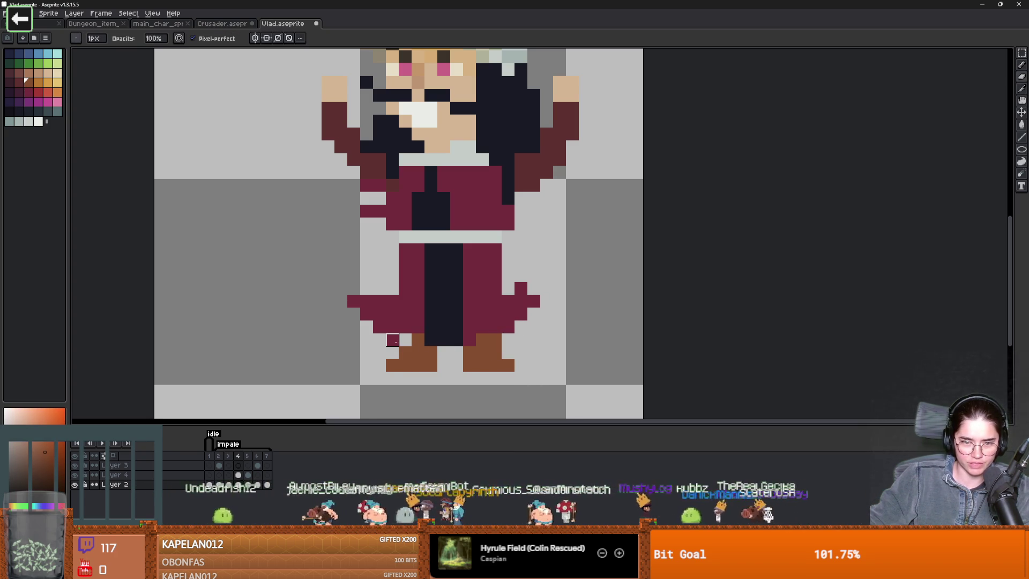
left_click(379, 327)
left_click(354, 300)
left_click(372, 295, "alt")
key("b")
- Compare the poses on frames 4 and 5, ending on frame 5 for editing
scroll(433, 332, "down", 4)
left_click(236, 461)
scroll(453, 289, "up", 3)
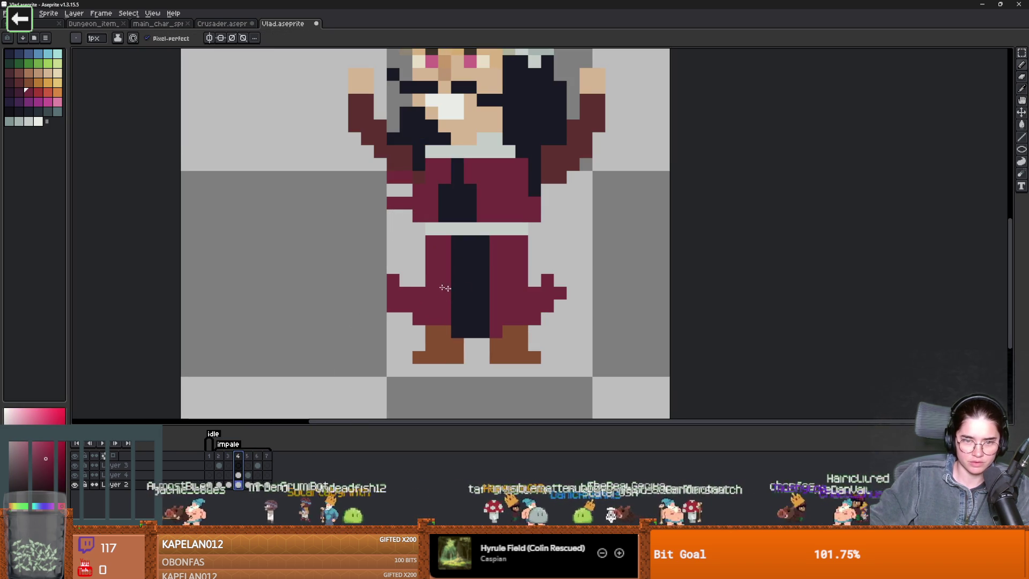
key("b")
scroll(404, 278, "down", 3)
left_click(238, 463)
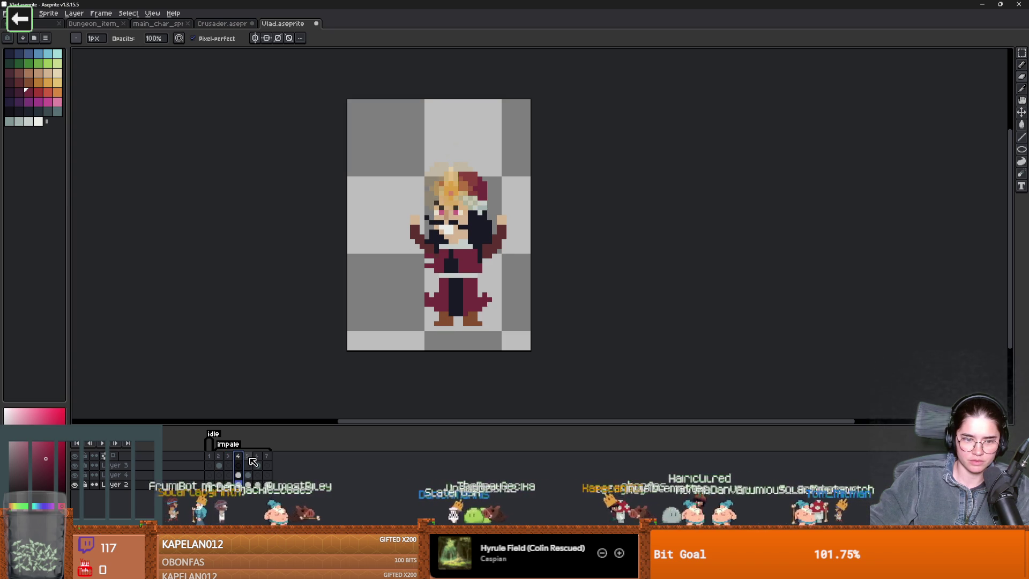
left_click(249, 459)
left_click(241, 461)
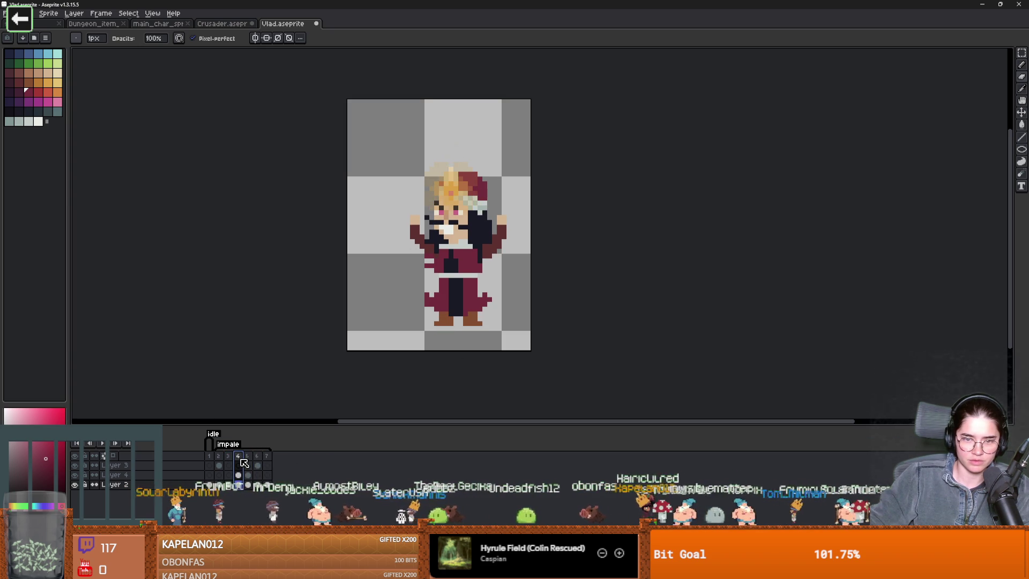
scroll(513, 294, "up", 3)
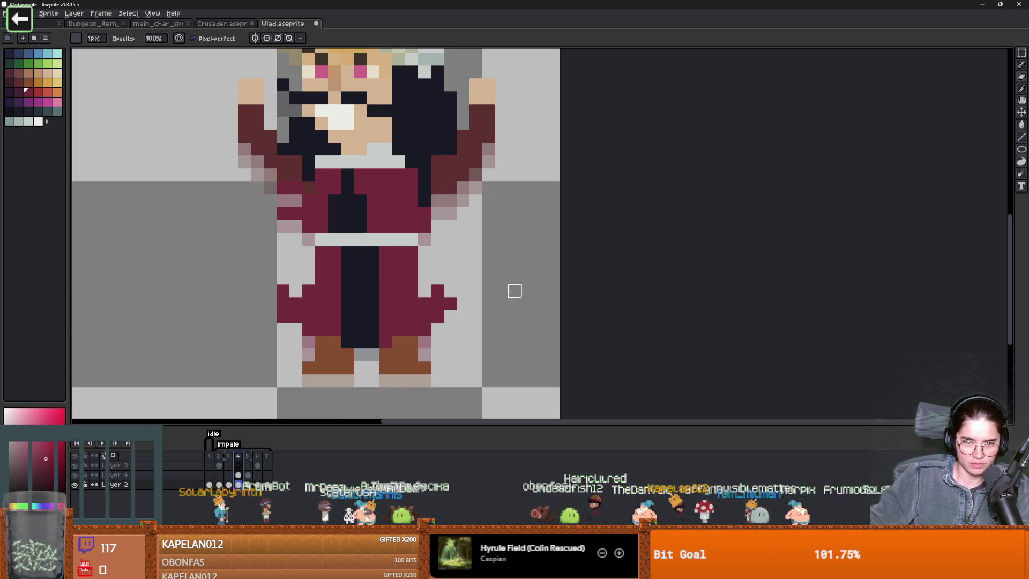
left_click(247, 455)
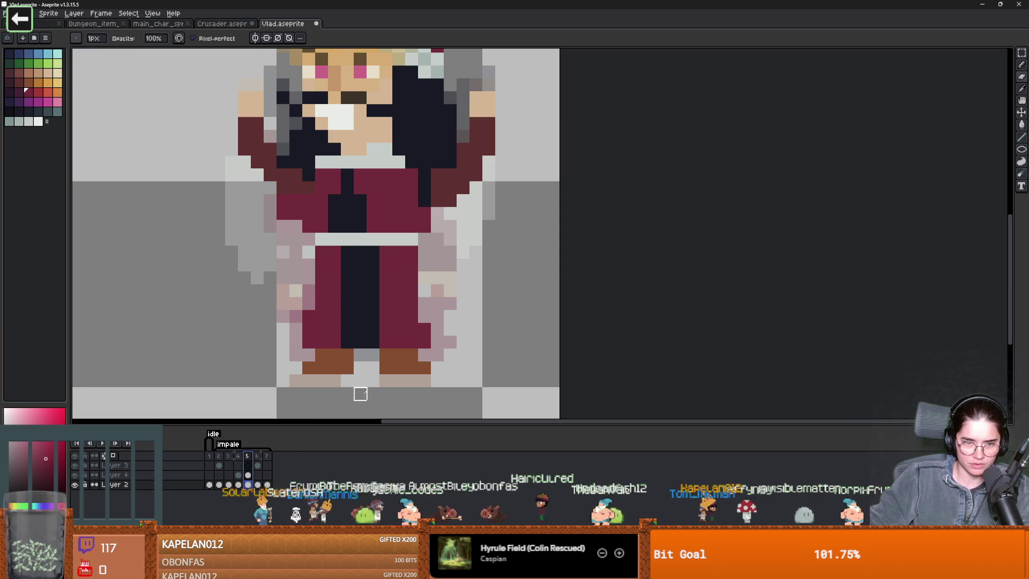
- Paint maroon pixels along frame 5's robe right edge and lower-left edge
mouse_move(437, 304)
left_mouse_down()
mouse_move(437, 291)
mouse_move(441, 324)
mouse_move(450, 303)
left_mouse_up()
key("e")
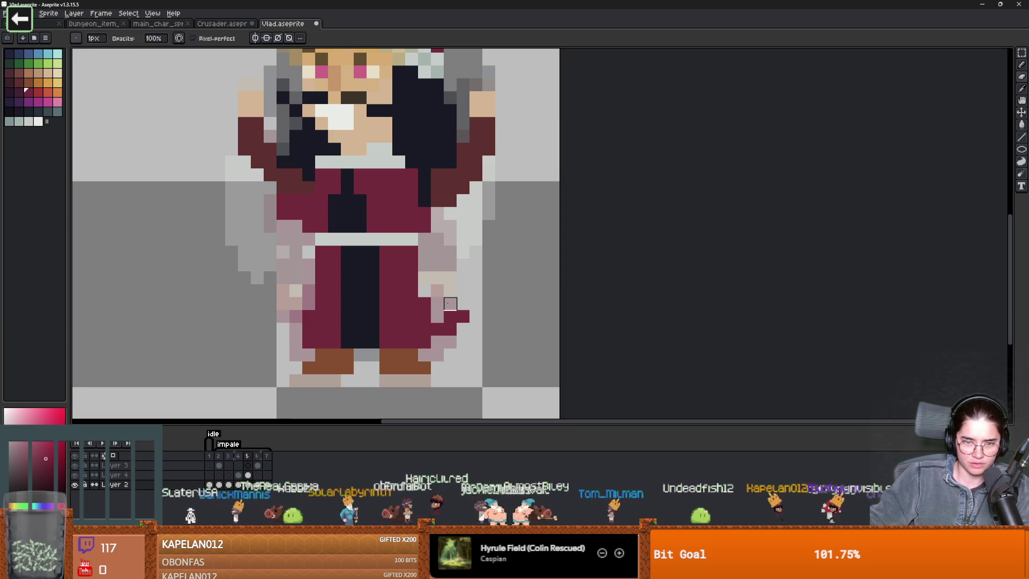
key("b")
mouse_move(296, 343)
left_mouse_down()
mouse_move(280, 330)
mouse_move(280, 351)
left_mouse_up()
left_click(345, 365)
scroll(345, 366, "down", 4)
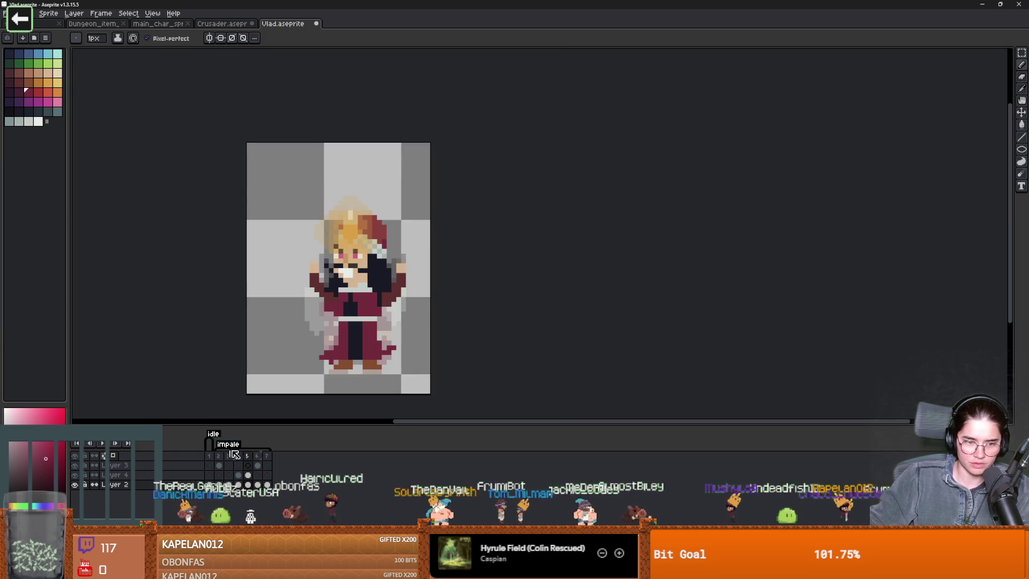
- Play the impale animation preview in the timeline, then stop it
left_click(102, 443)
scroll(204, 374, "down", 2)
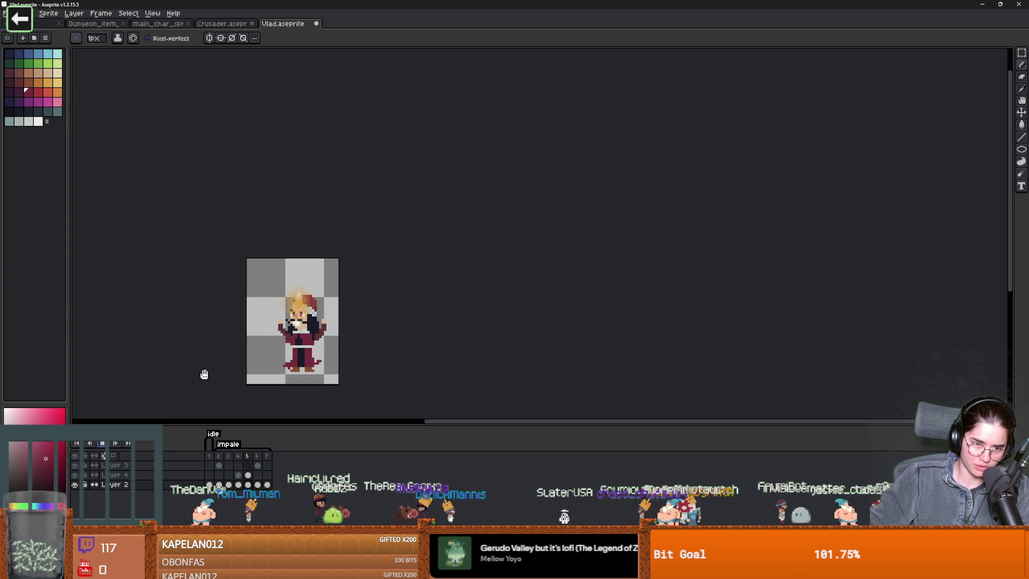
left_click(102, 443)
scroll(290, 383, "up", 2)
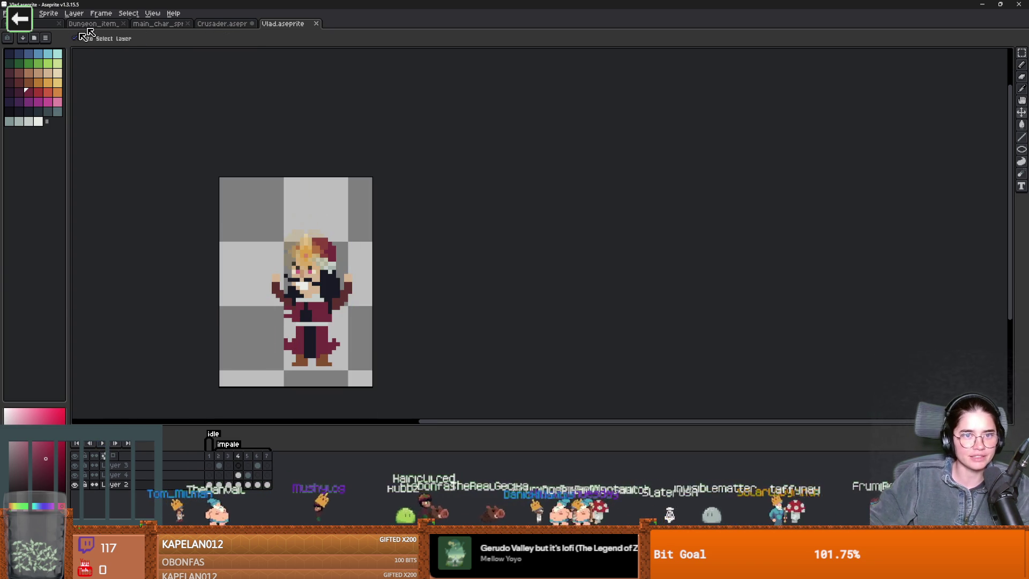
- Export the frames through Export Sprite Sheet to Vlad_SpriteSheet.png, then minimize Aseprite
left_click(266, 457)
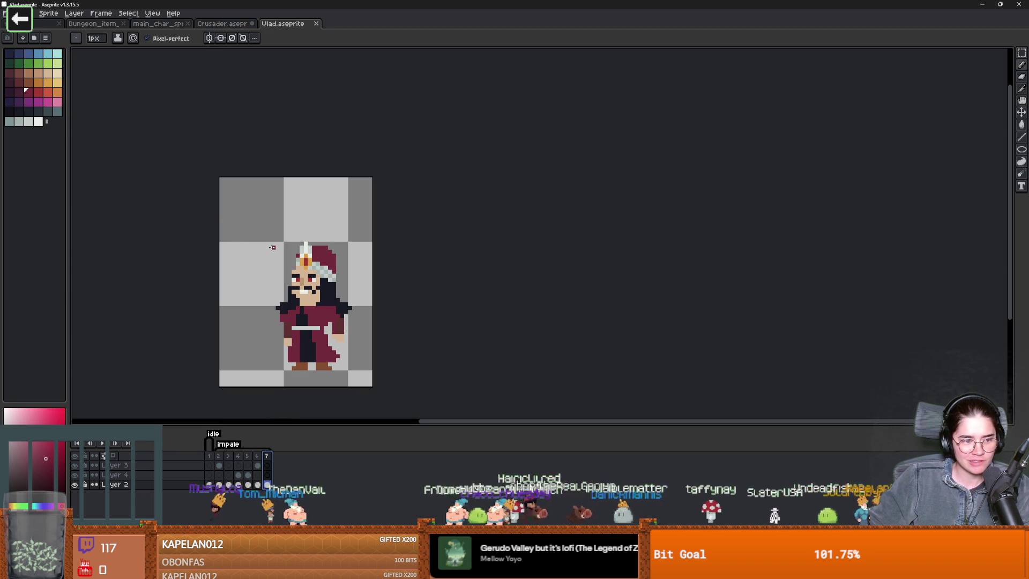
left_click(21, 13)
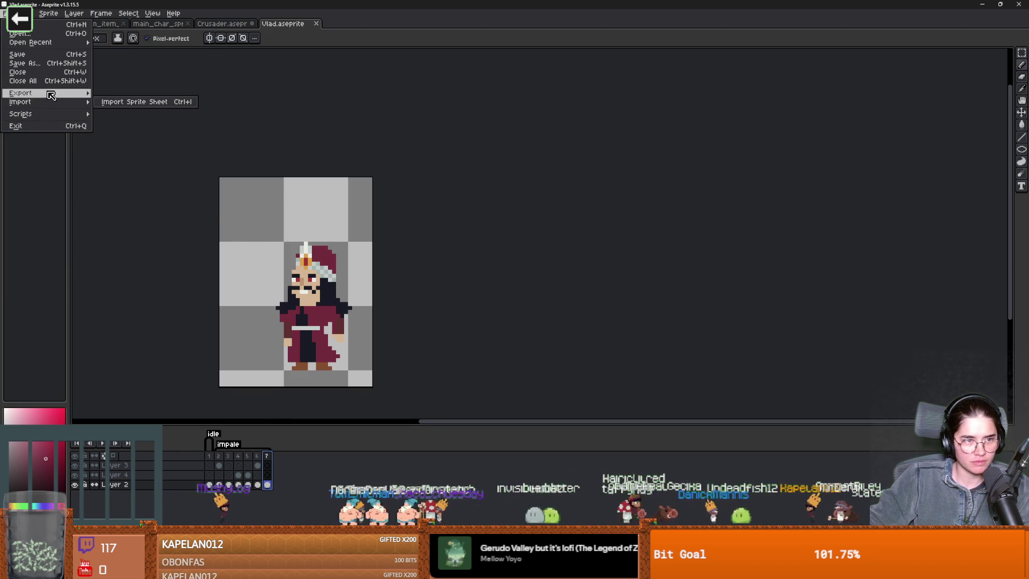
mouse_move(21, 13)
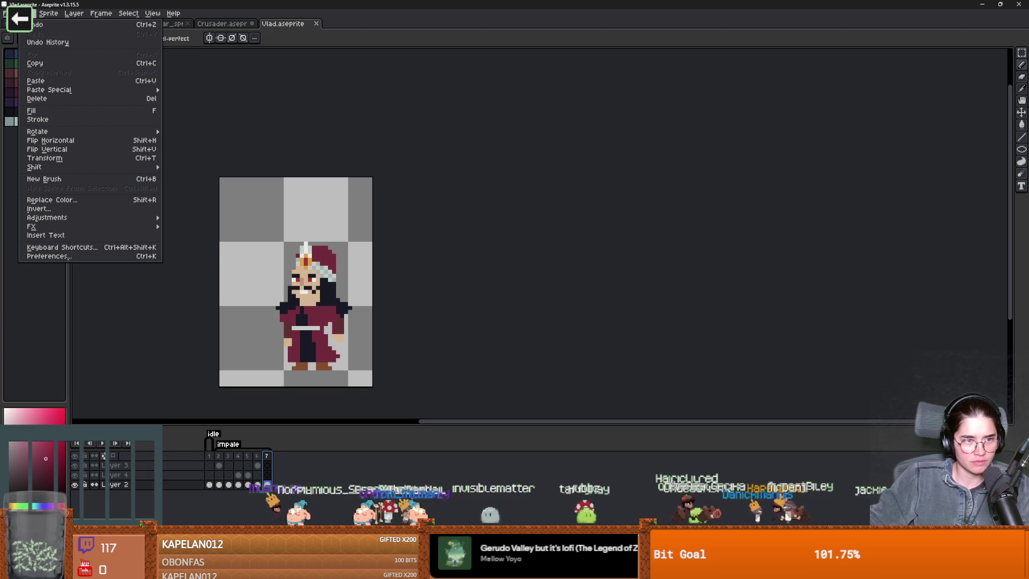
mouse_move(54, 99)
left_click(155, 103)
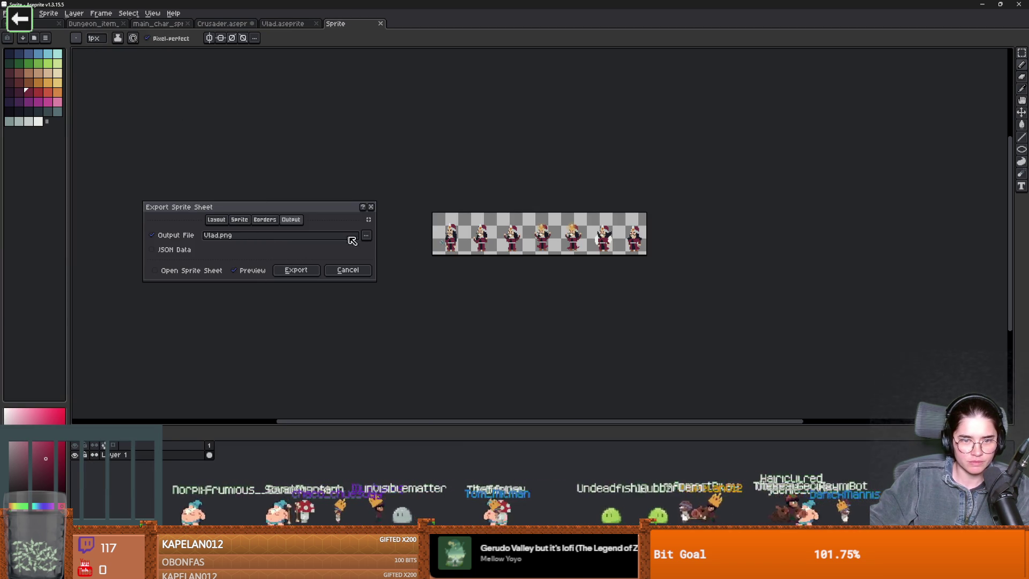
left_click(366, 235)
left_click(428, 248)
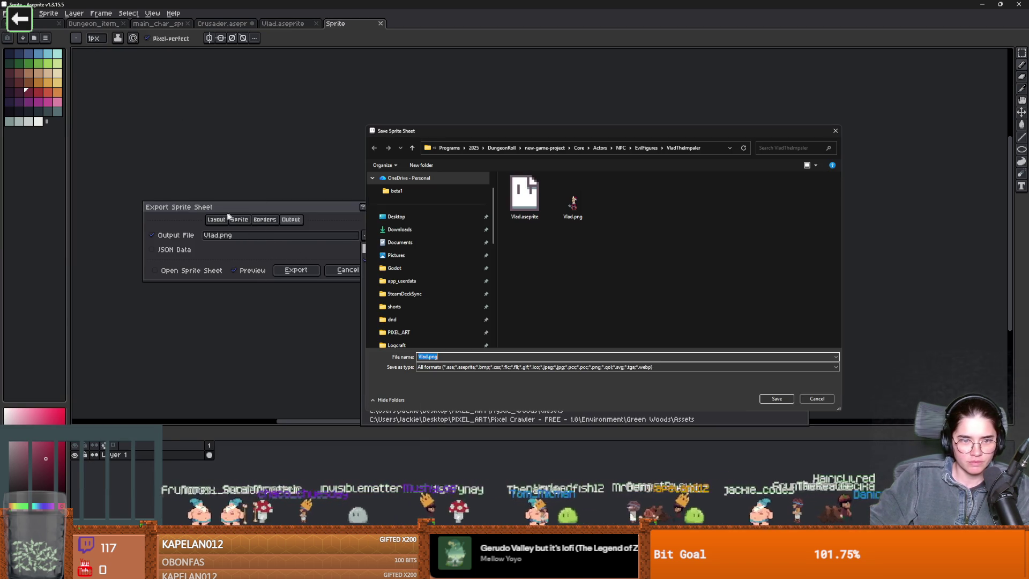
left_click(424, 357)
type("_")
type("SpriteShee")
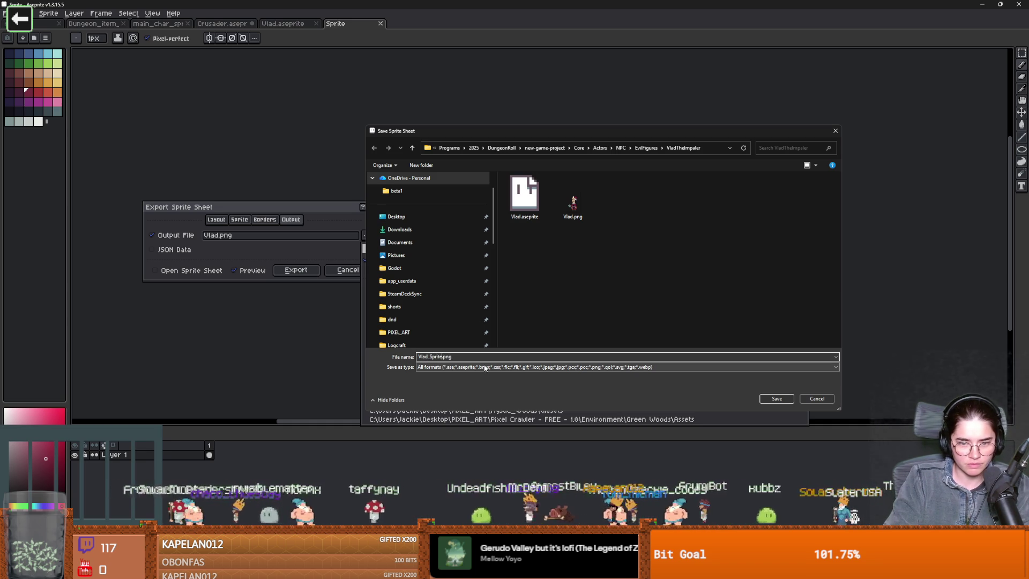
type("t")
key("Return")
key("Return")
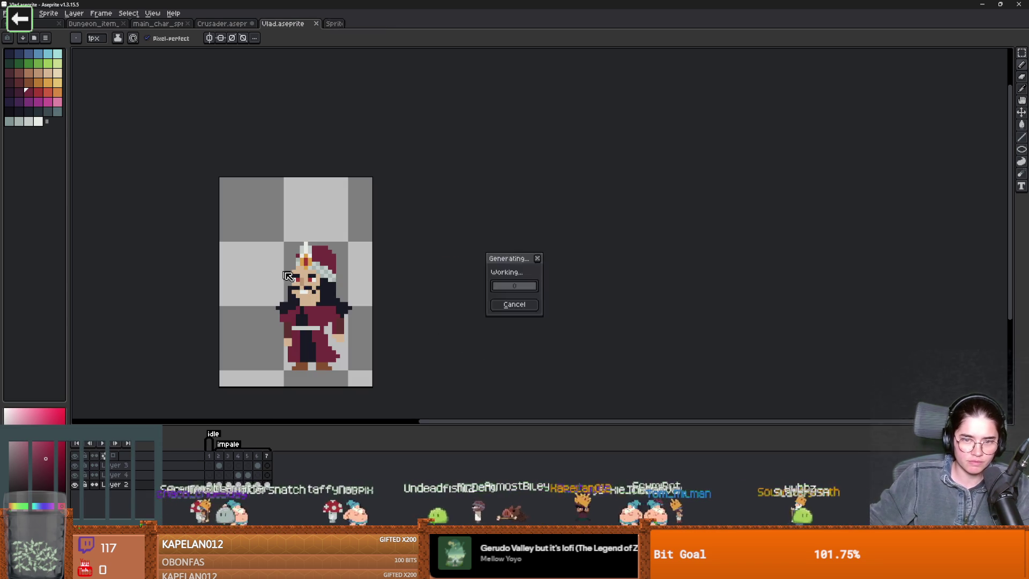
left_click(983, 6)
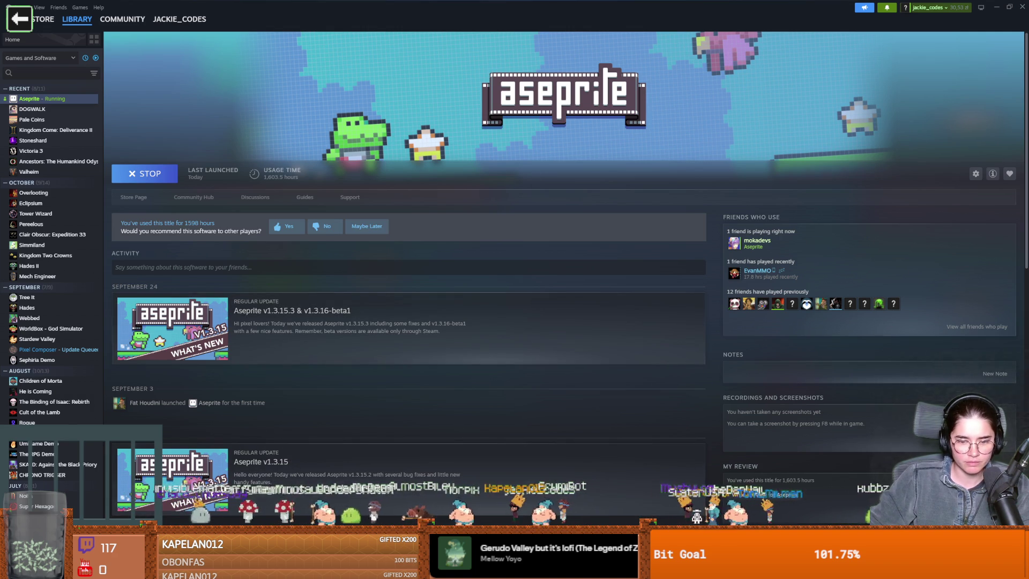
- Switch from the Steam window back to the Godot editor with Alt+Tab
key("alt+Tab")
key("alt+Tab")
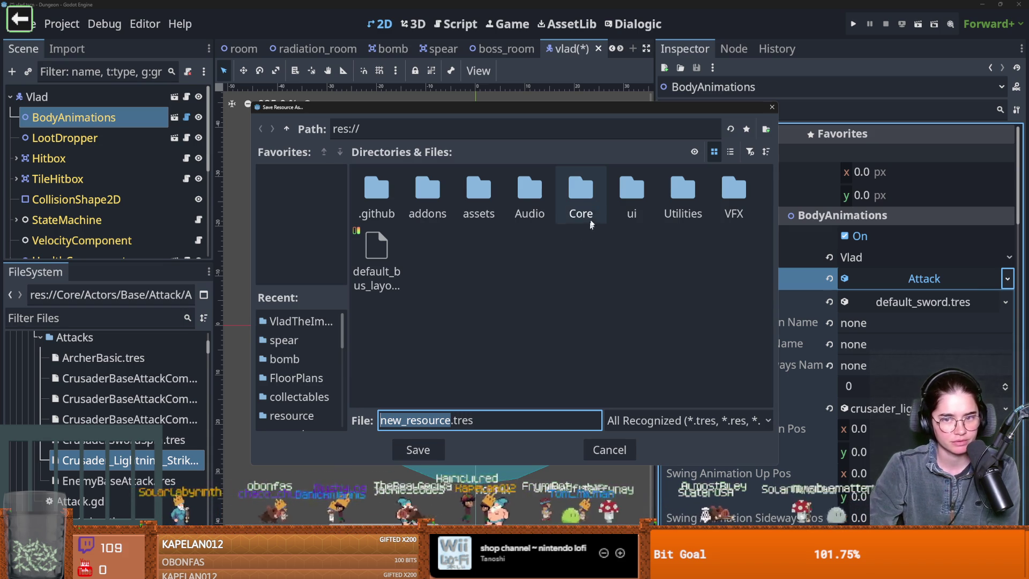
- Browse into Core > Actors > Base > Attack > Attacks and save the resource as Impalation
double_click(577, 196)
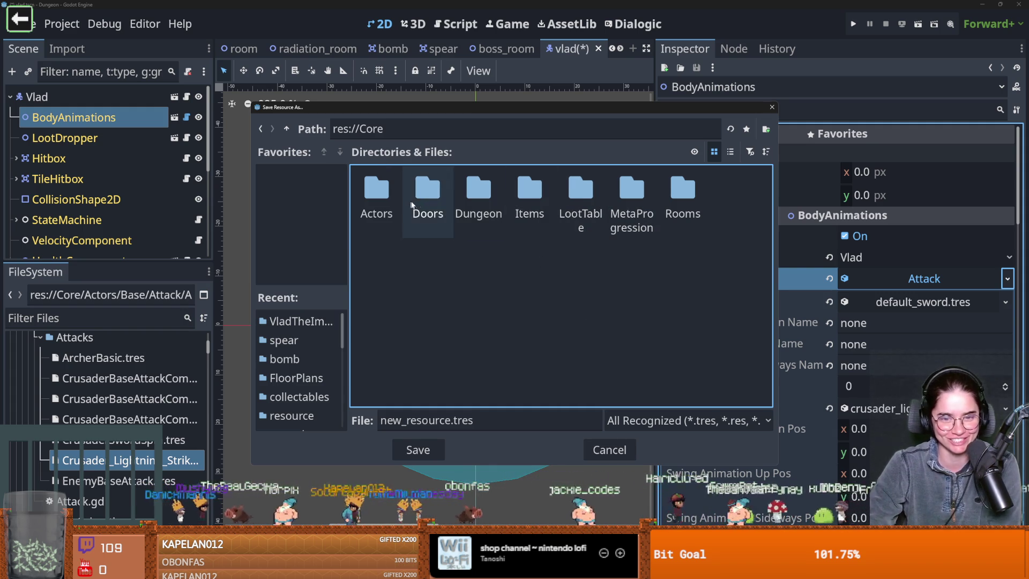
double_click(376, 193)
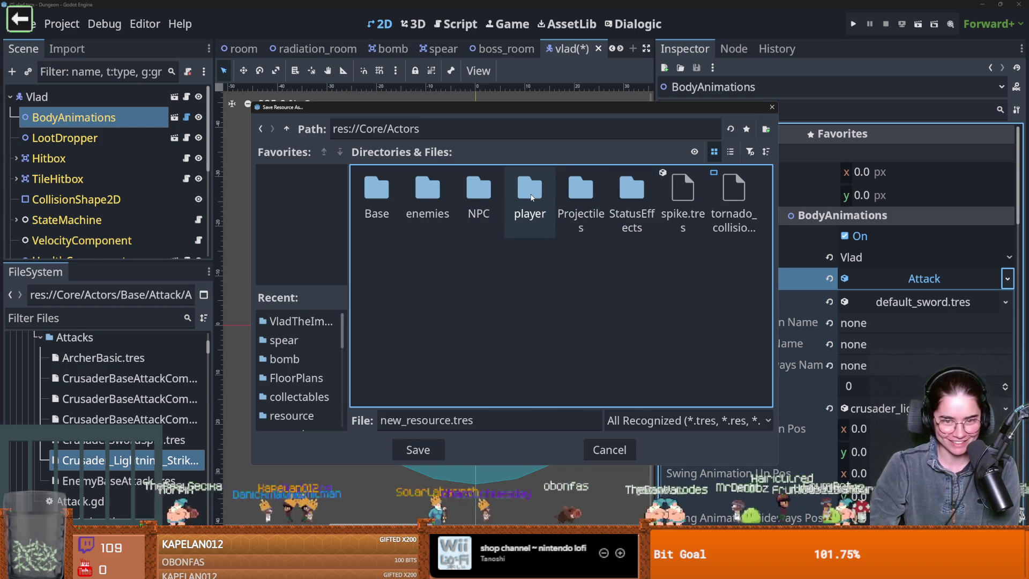
left_click(529, 196)
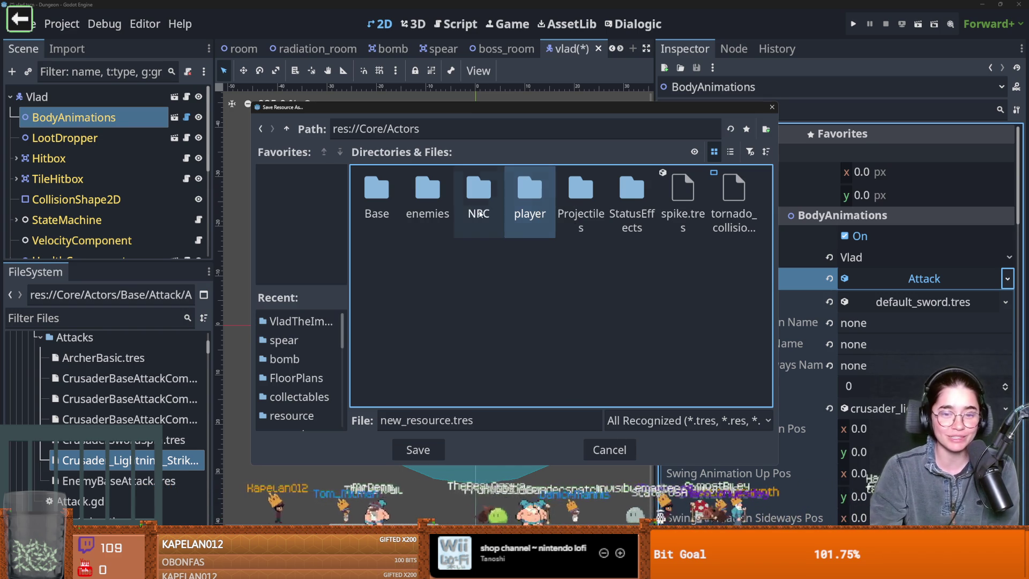
double_click(371, 178)
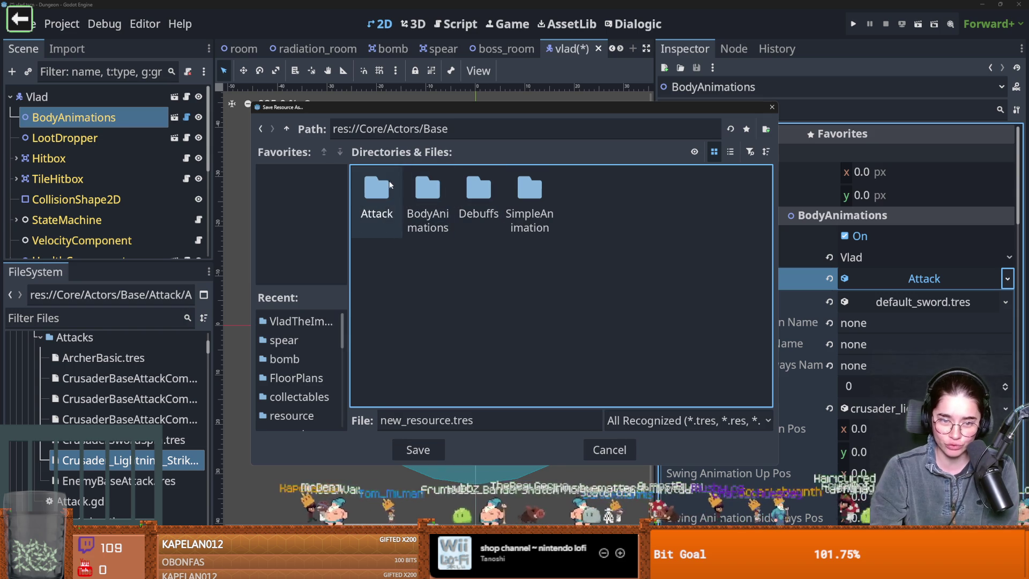
double_click(378, 191)
double_click(394, 192)
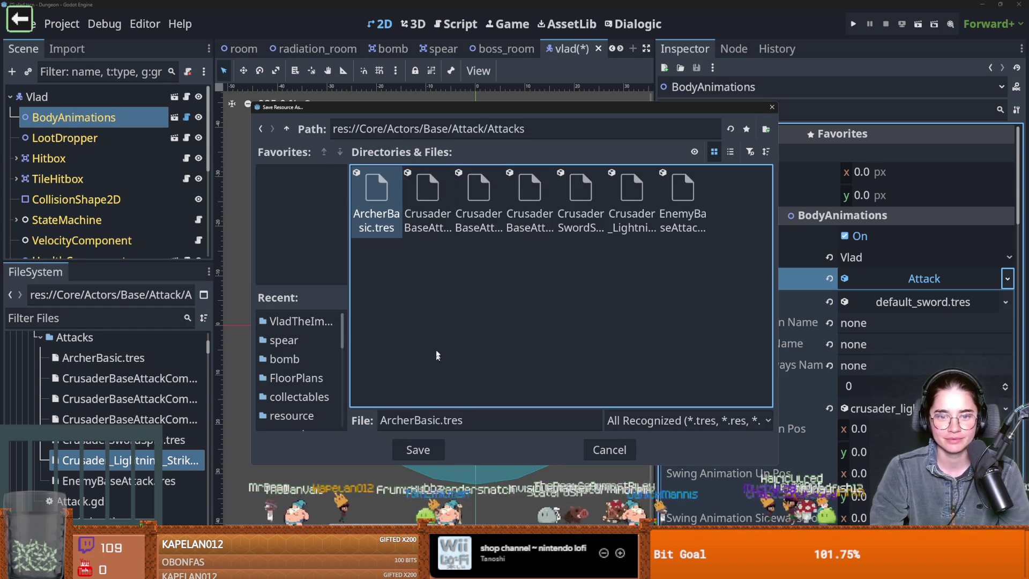
left_click(442, 421)
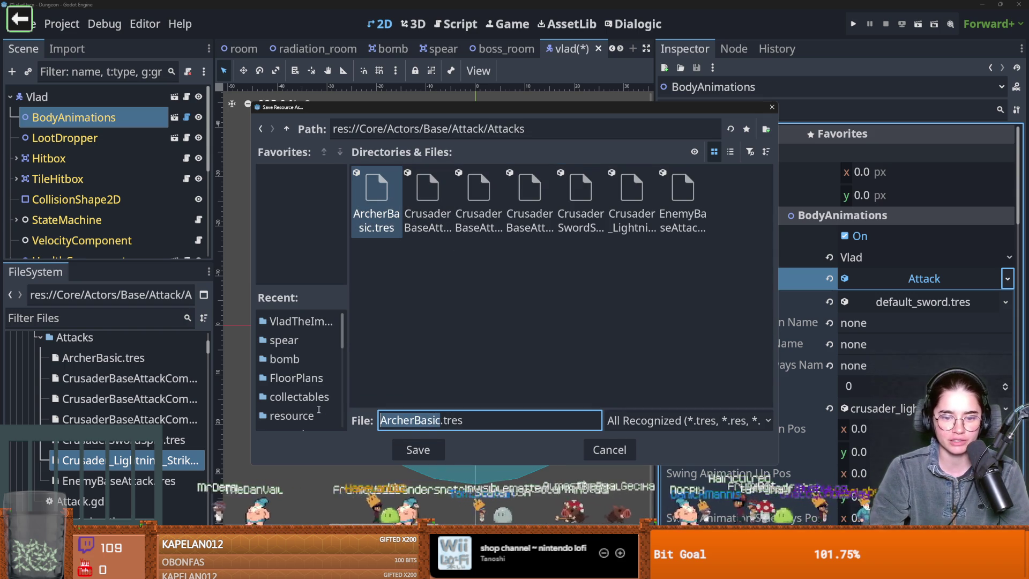
type("Impalation")
left_click(428, 450)
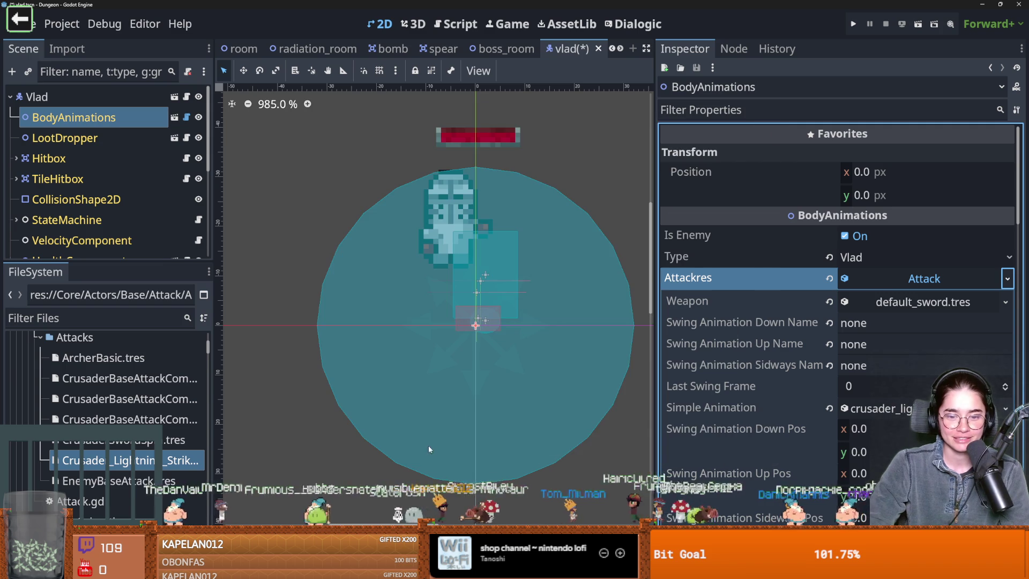
- Expand the boss's default_sword.tres weapon settings in the Inspector
scroll(564, 275, "up", 2)
scroll(590, 278, "down", 1)
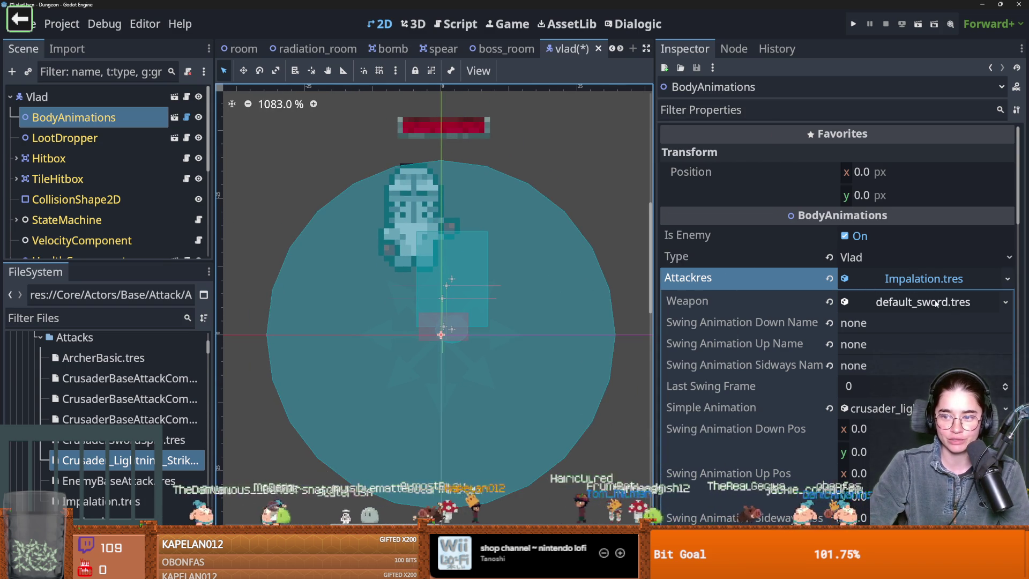
left_click(897, 309)
left_click(896, 309)
left_click(897, 306)
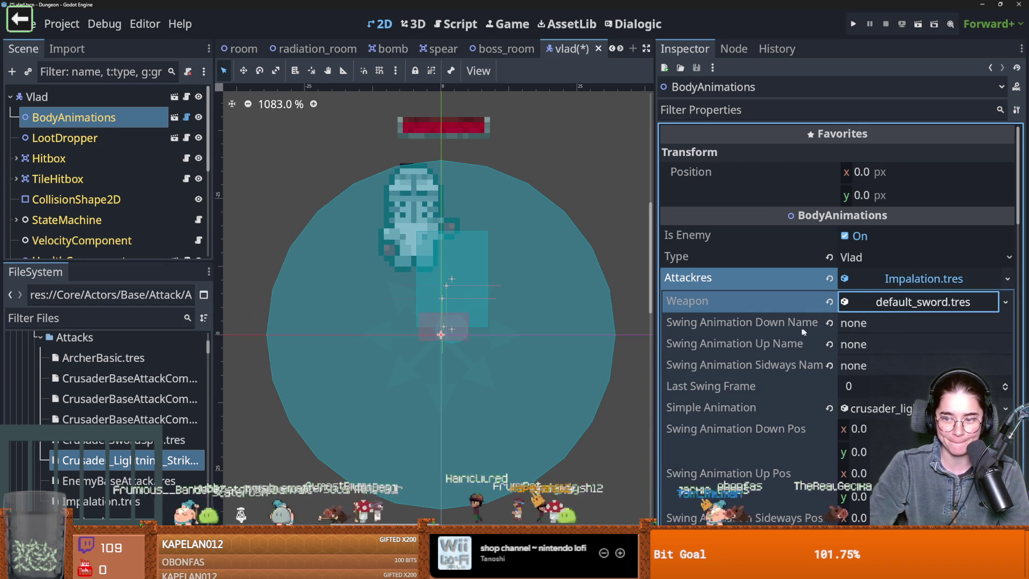
scroll(792, 326, "down", 3)
left_click(875, 198)
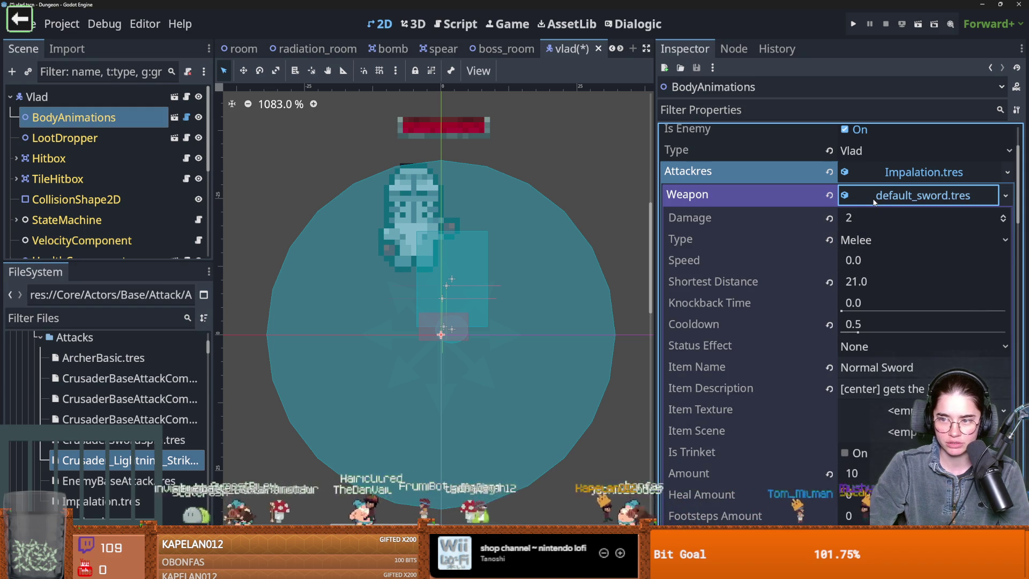
scroll(876, 223, "up", 3)
scroll(860, 340, "down", 2)
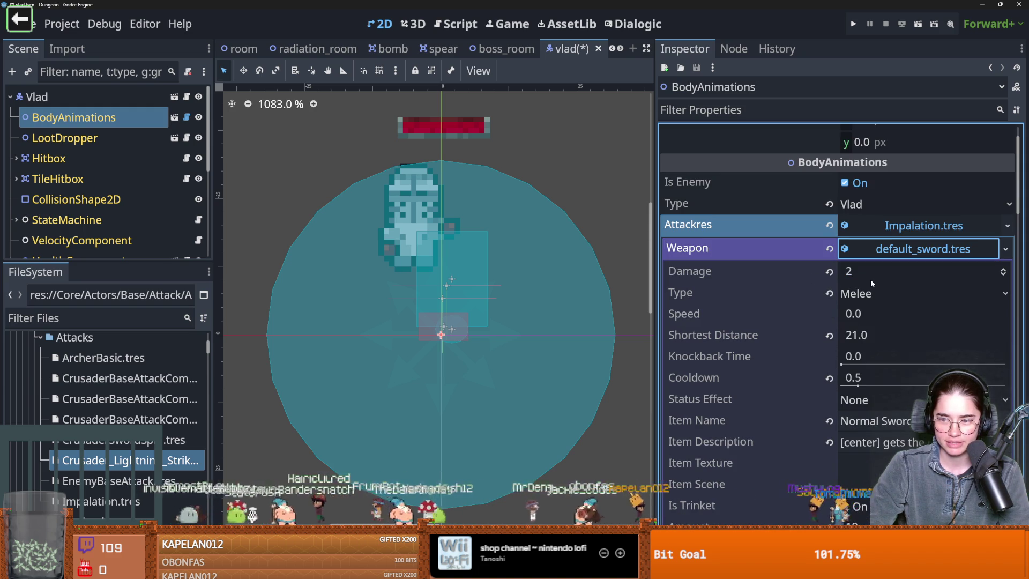
- Try changing the sword's damage to 3 and knockback time to 0.1, and clear its item name
left_click_drag(912, 271, 939, 270)
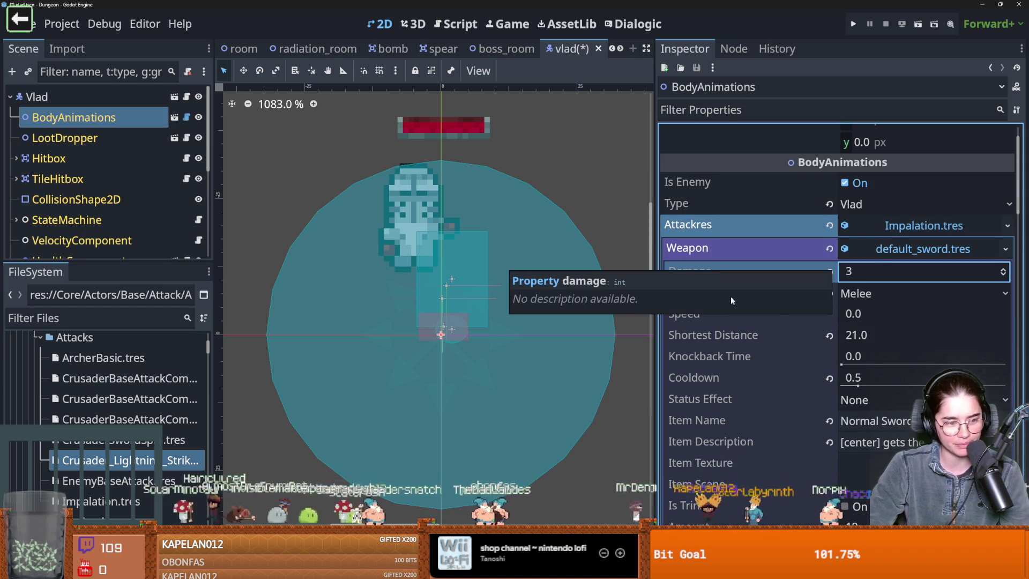
left_click(802, 316)
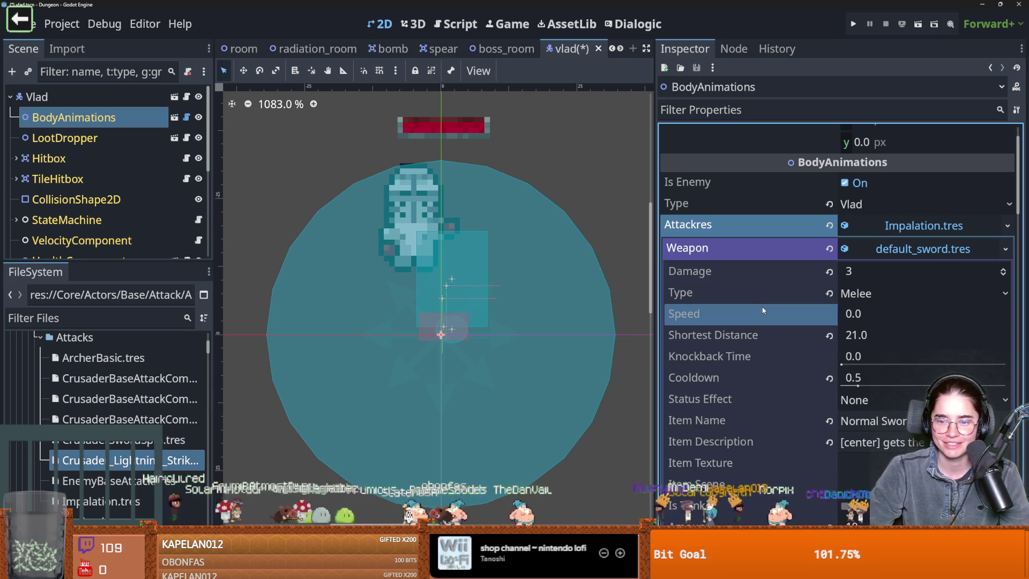
scroll(760, 329, "down", 2)
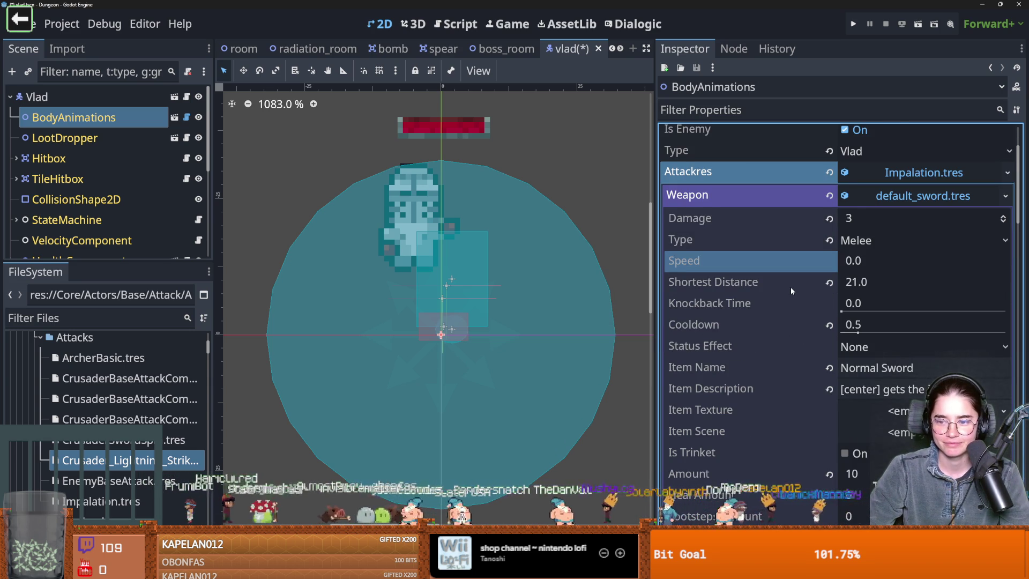
scroll(790, 287, "down", 2)
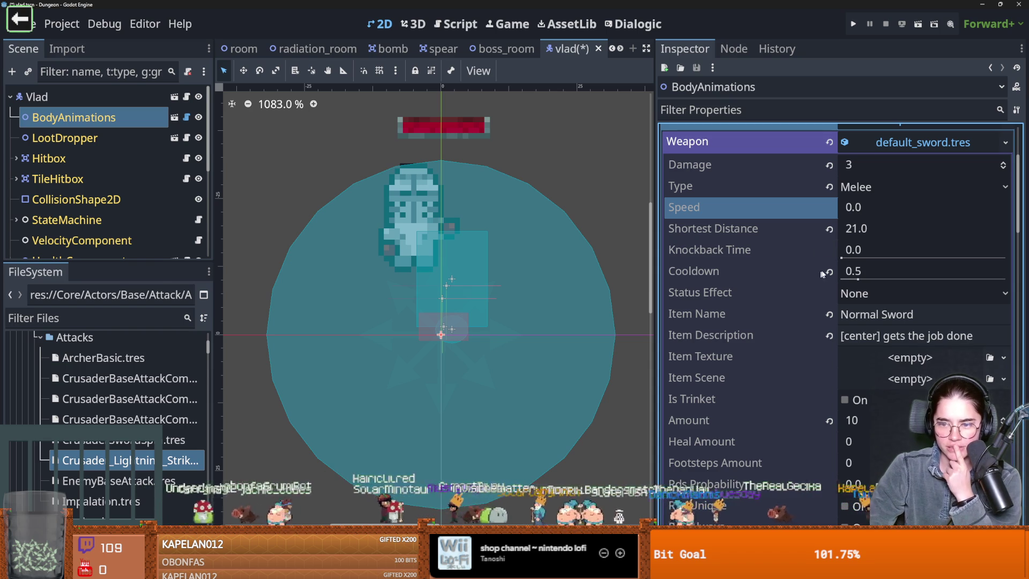
left_click(851, 251)
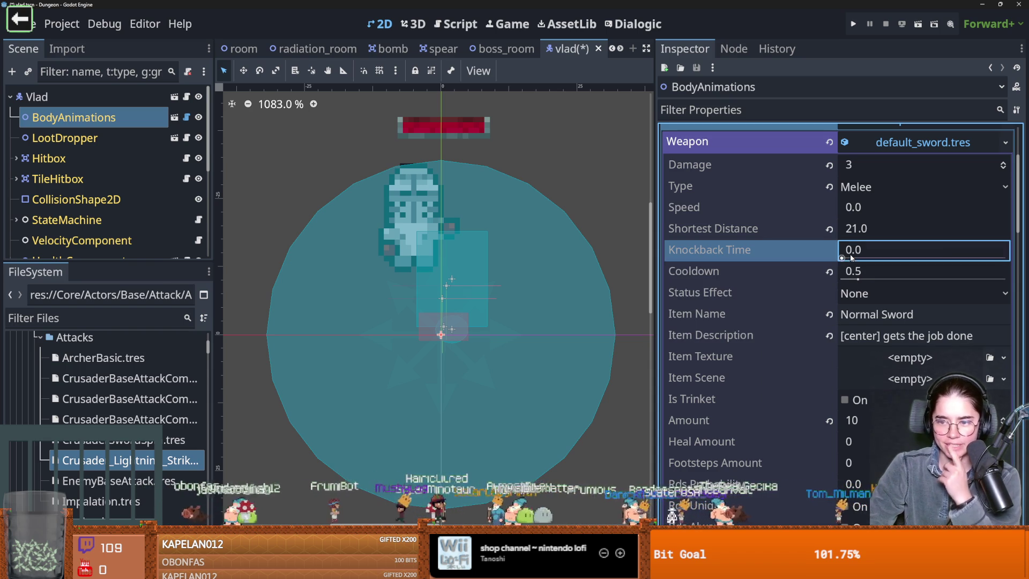
type("0.1")
key("Return")
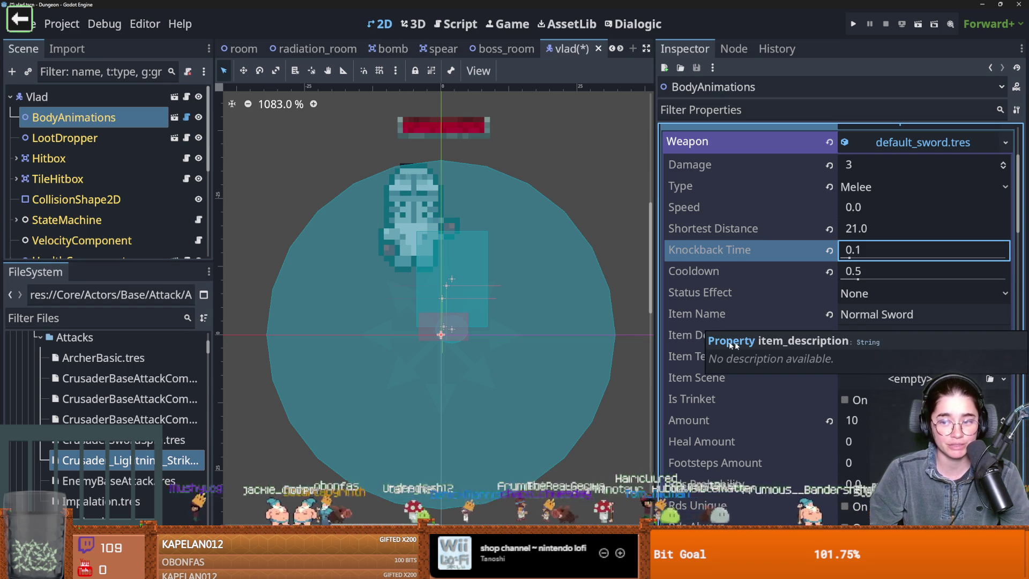
left_click(768, 309)
left_click(930, 321)
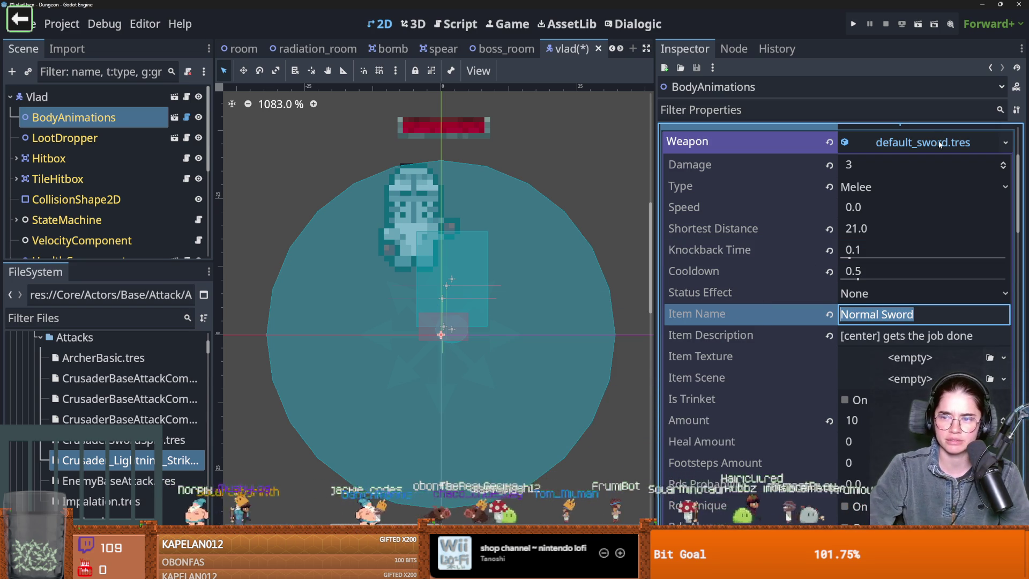
key("BackSpace")
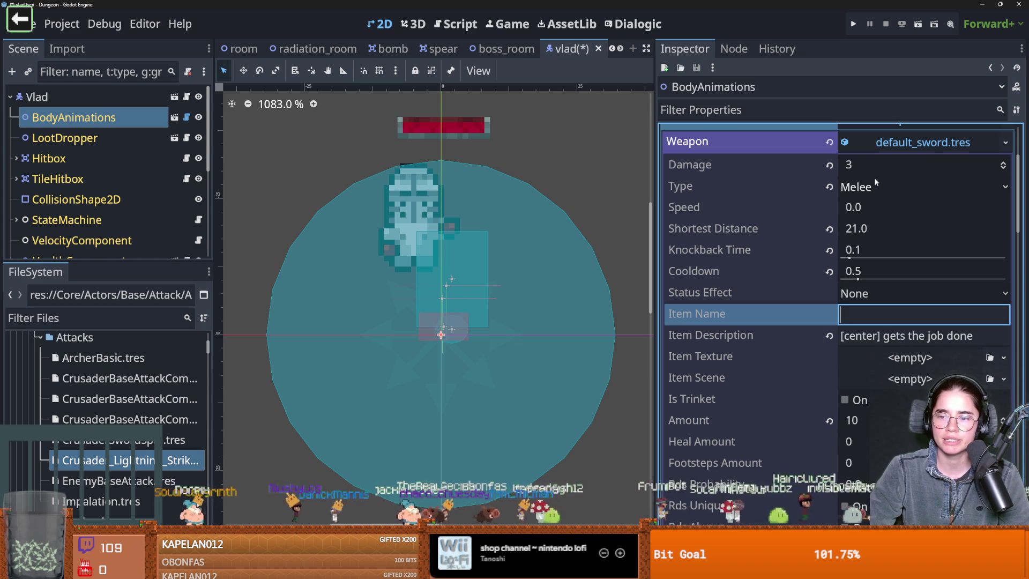
left_click(830, 251)
- Save the vlad scene, then undo the weapon edits back to their original values
key("ctrl+s")
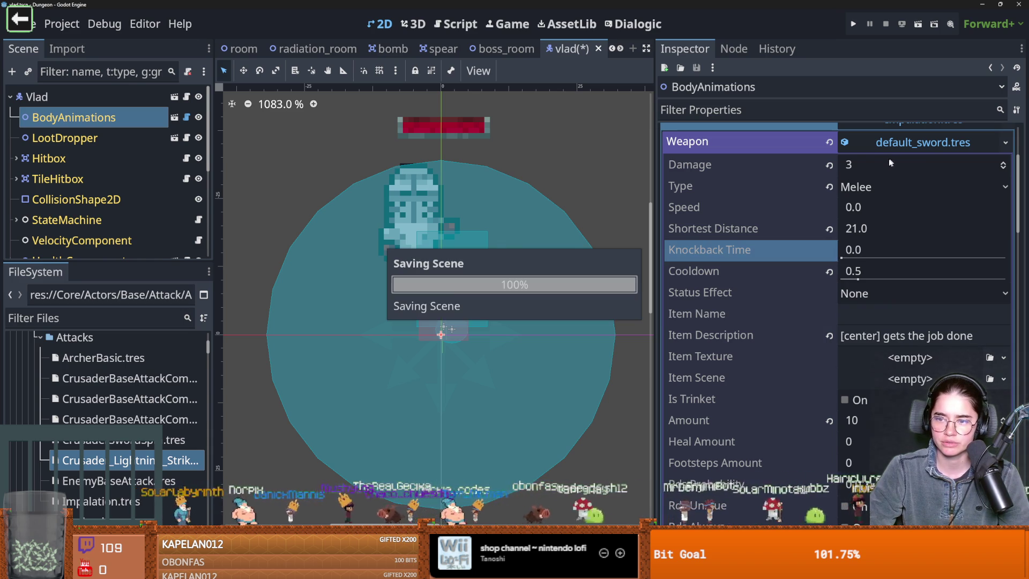
key("ctrl+z")
key("ctrl+z")
key("ctrl+z")
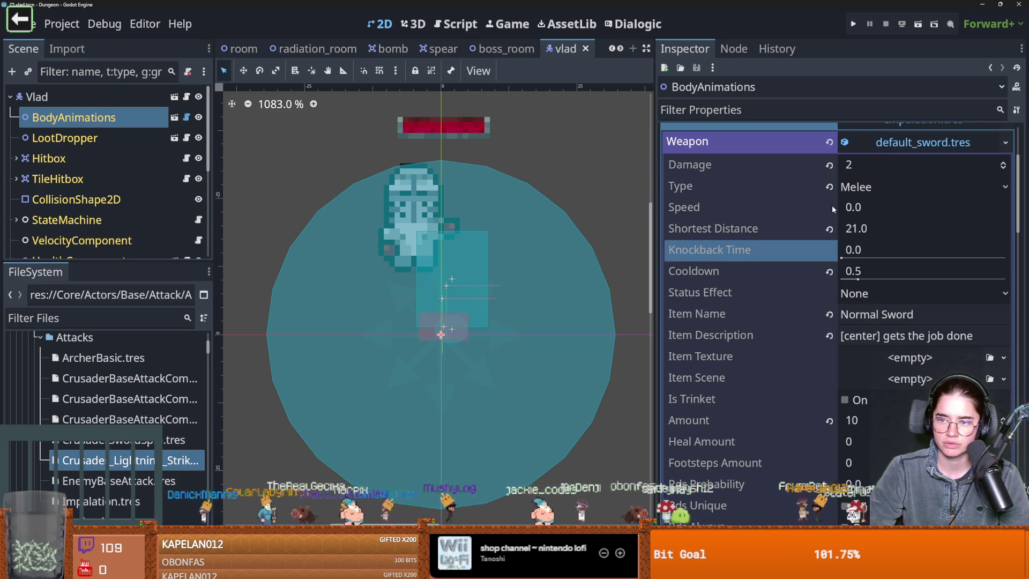
key("ctrl+z")
scroll(916, 281, "up", 5)
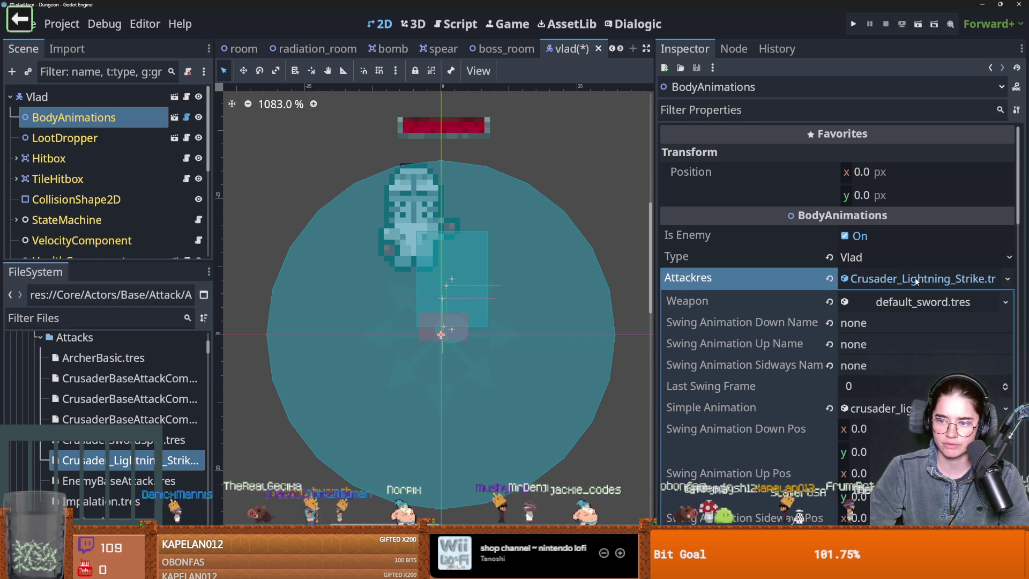
key("ctrl+z")
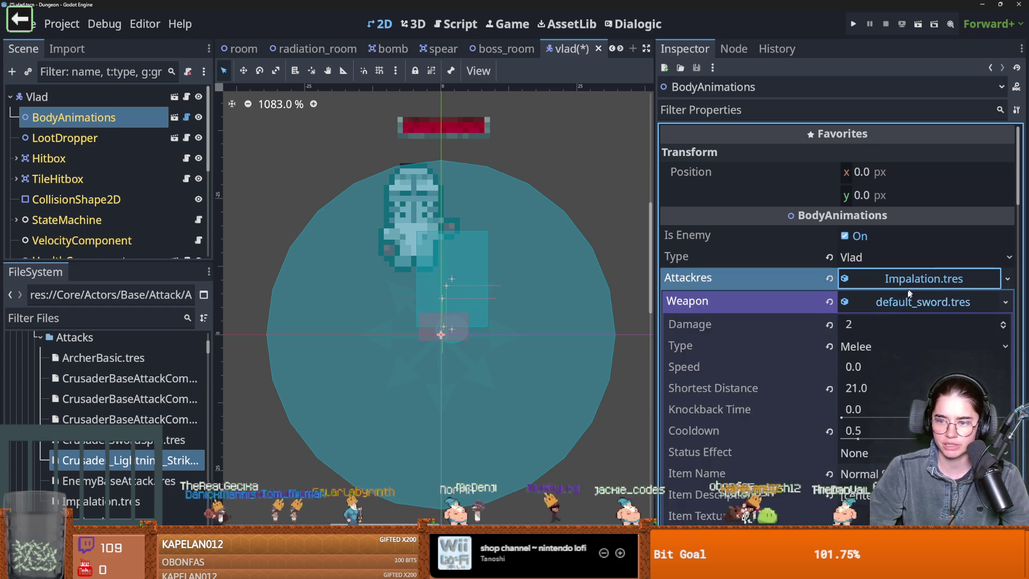
- Collapse the weapon settings, enlarge the scene tree, and open the BodyAnimations scene
left_click(909, 292)
scroll(878, 263, "down", 2)
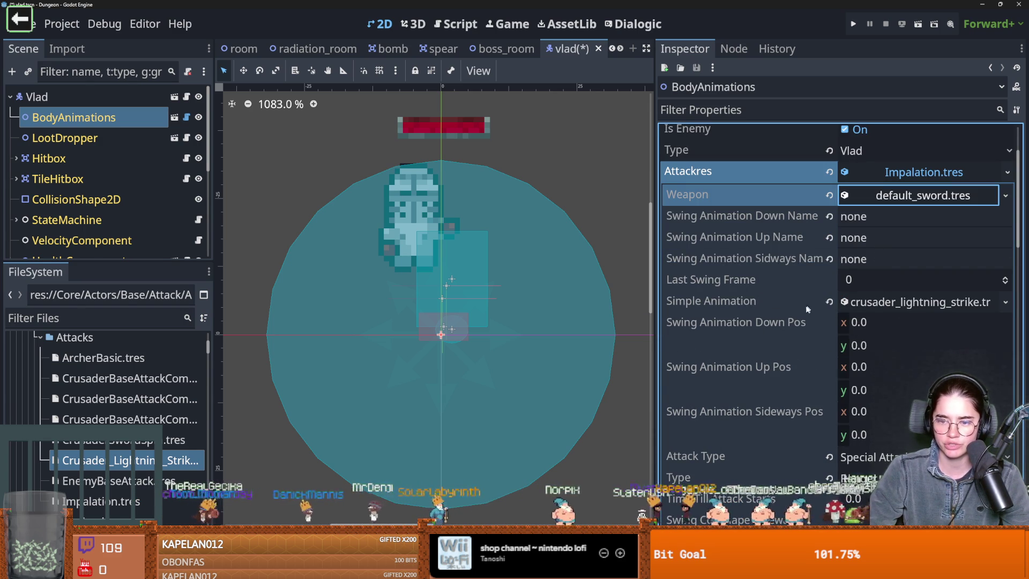
left_click(887, 304)
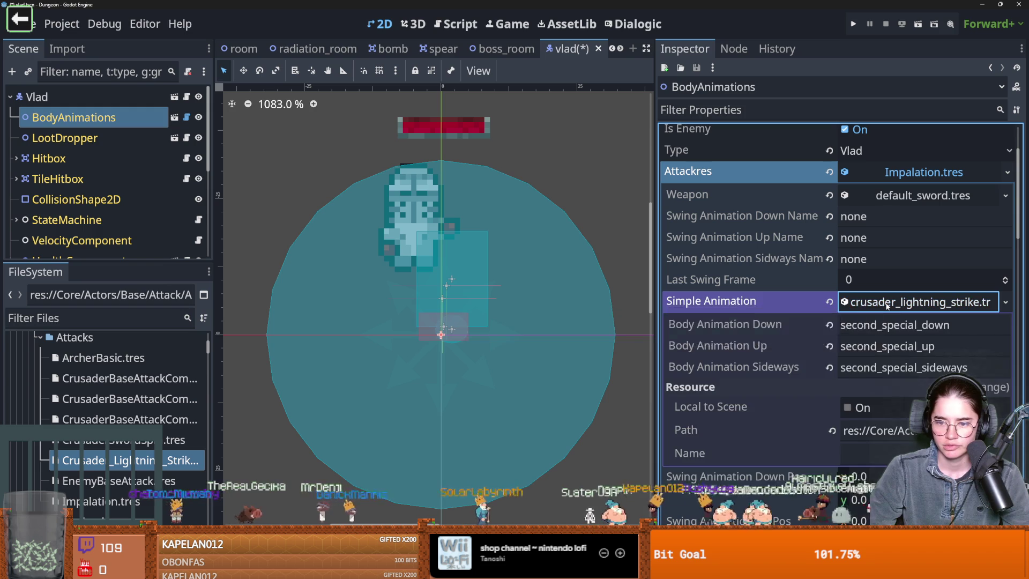
left_click(887, 304)
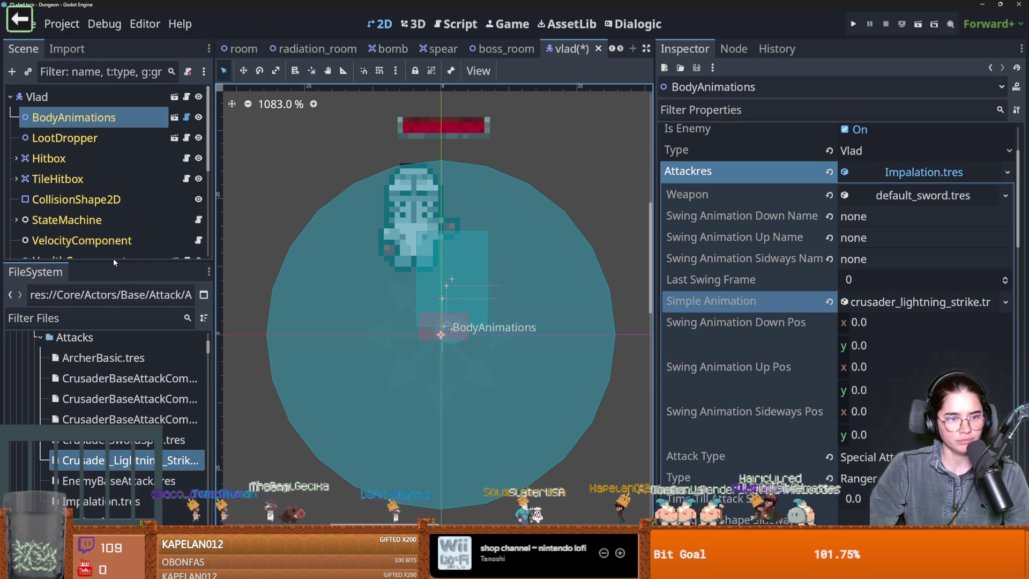
left_click_drag(116, 261, 116, 364)
left_click(82, 123)
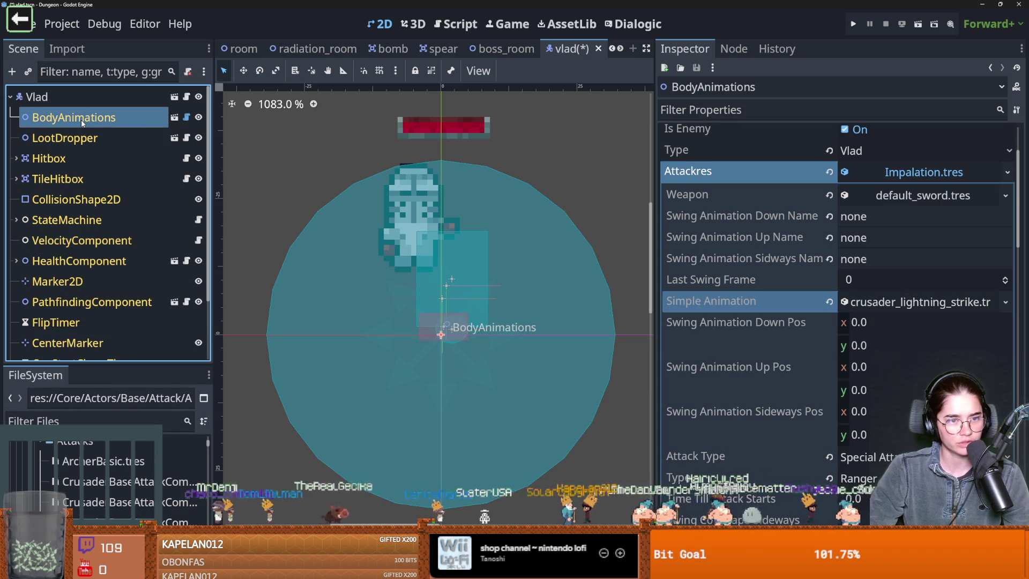
left_click(174, 118)
- Open the BodyAnimations scene and locate the attack_1_down animation in its sprite frames
left_click(80, 117)
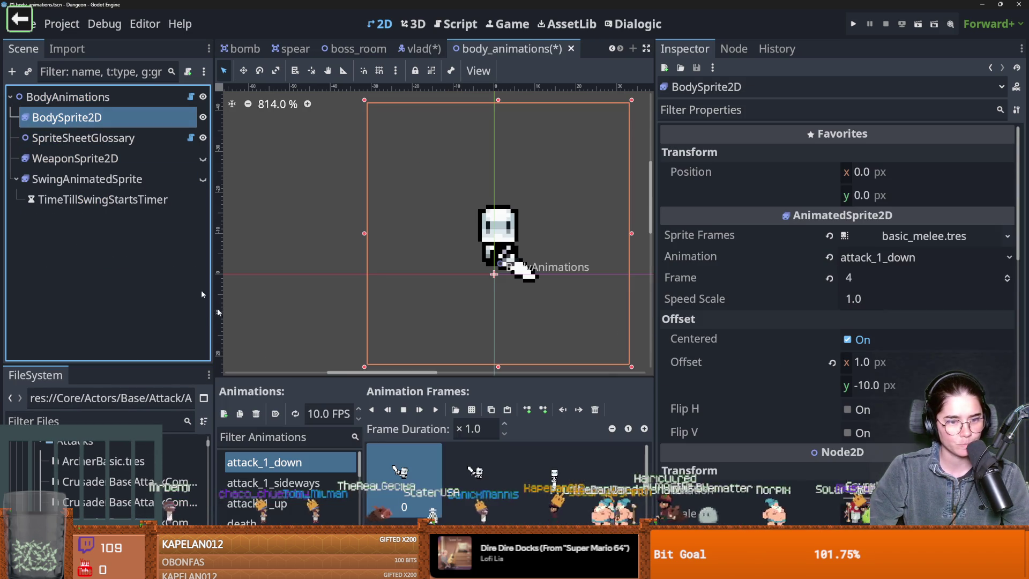
left_click_drag(419, 378, 419, 164)
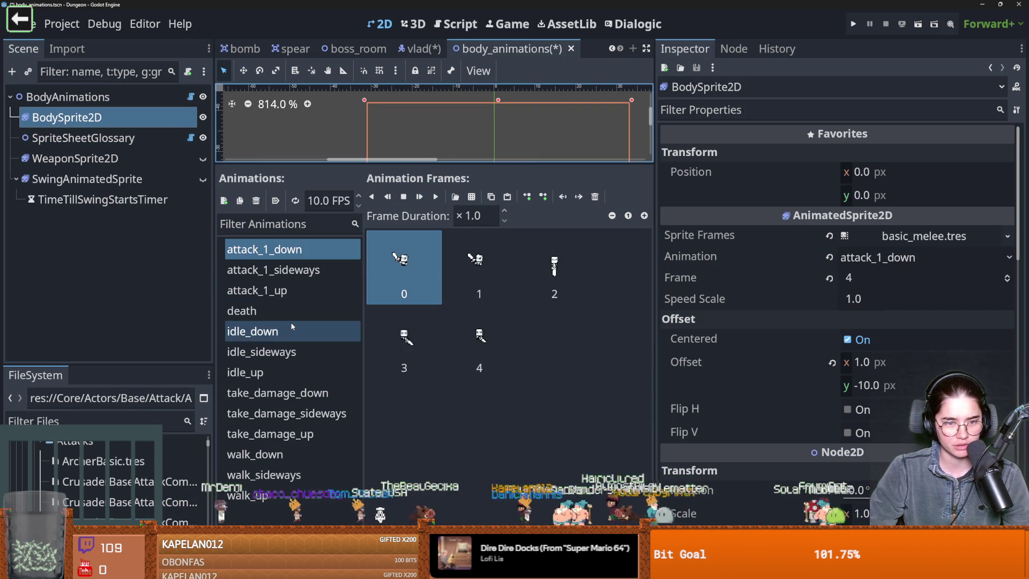
left_click(284, 252)
key("Down")
key("Down")
key("Up")
key("Up")
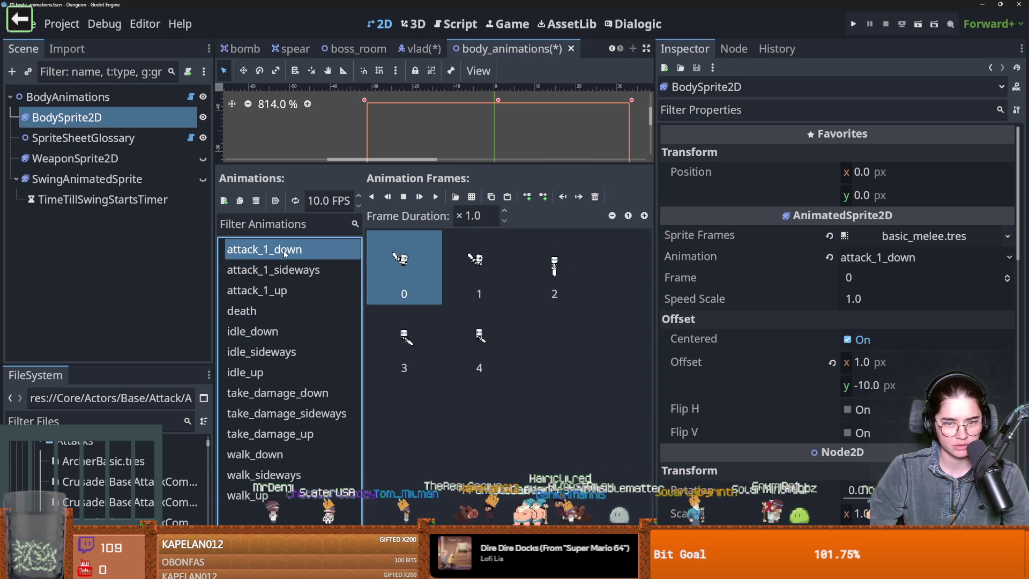
left_click(285, 251)
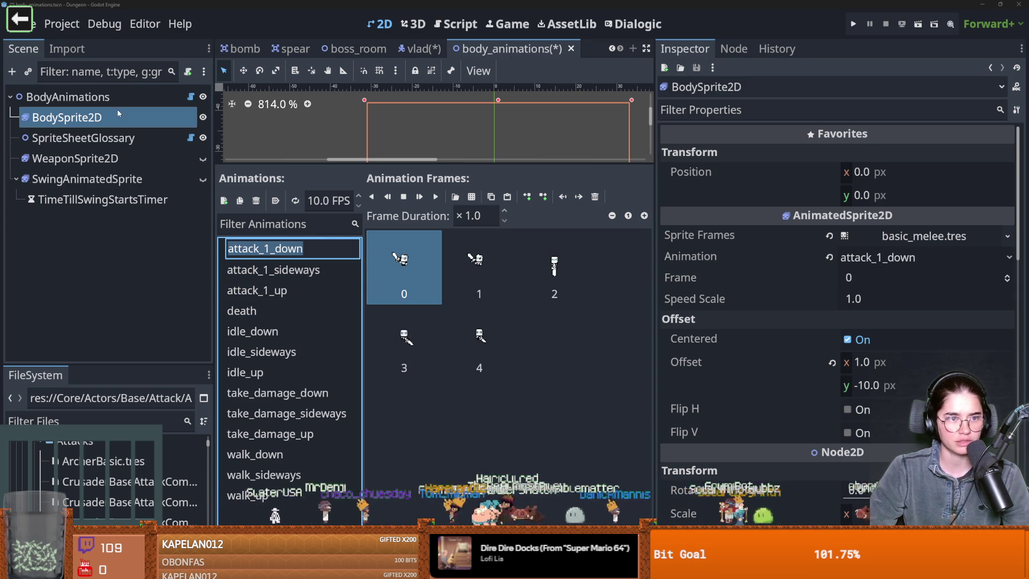
key("Down")
key("Down")
key("Up")
key("Up")
left_click(68, 97)
- Save a copy of the Impalation attack's simple animation as impalation_anim.tres
scroll(107, 482, "down", 2)
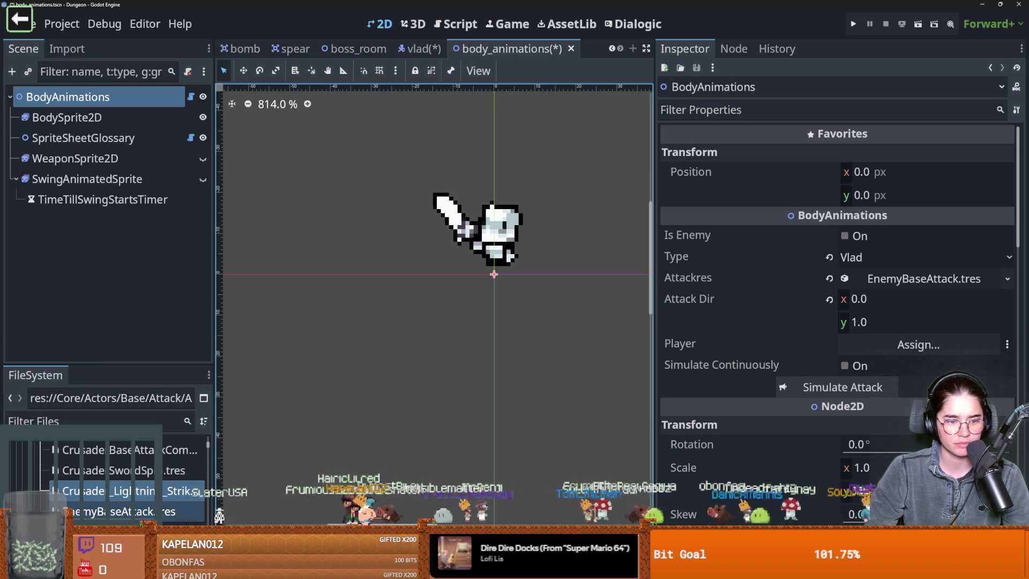
left_click(924, 278)
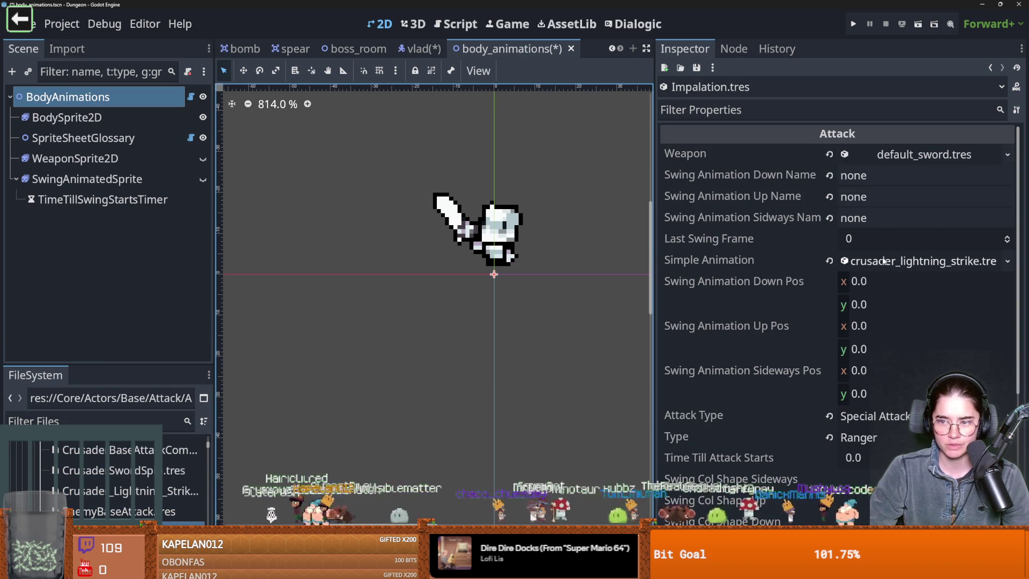
left_click(885, 261)
left_click(887, 261)
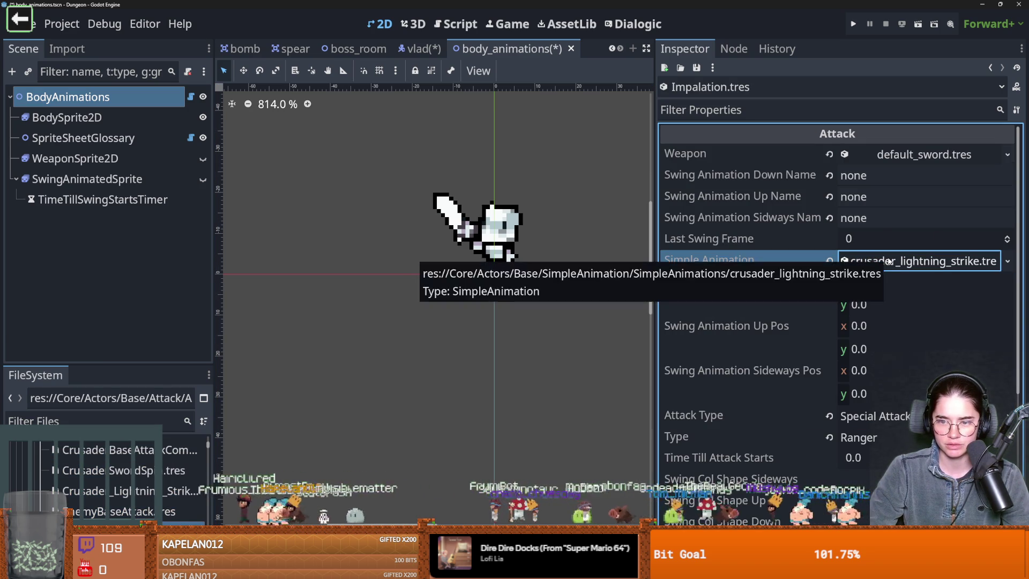
left_click(1007, 261)
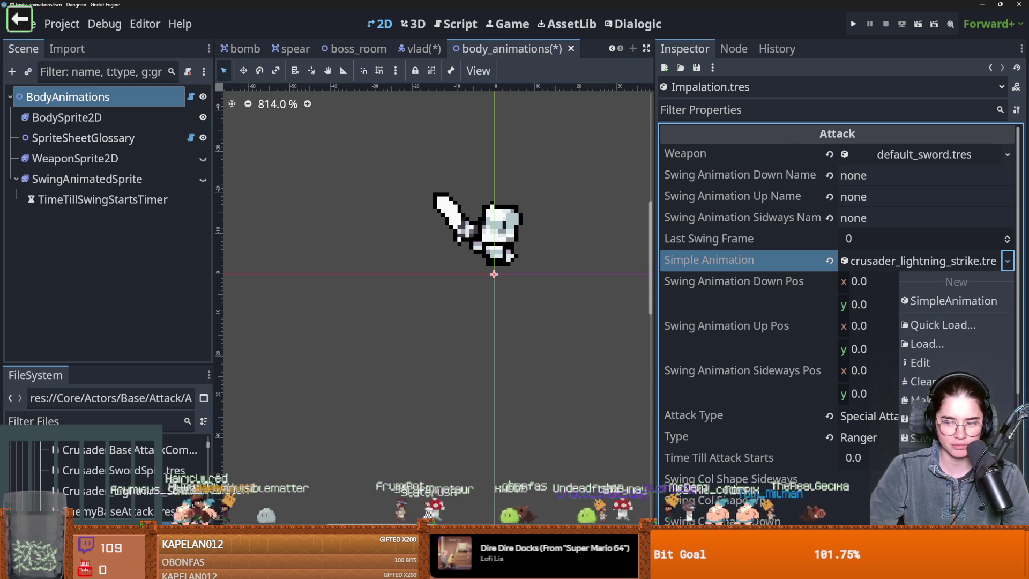
left_click(910, 437)
type("impala")
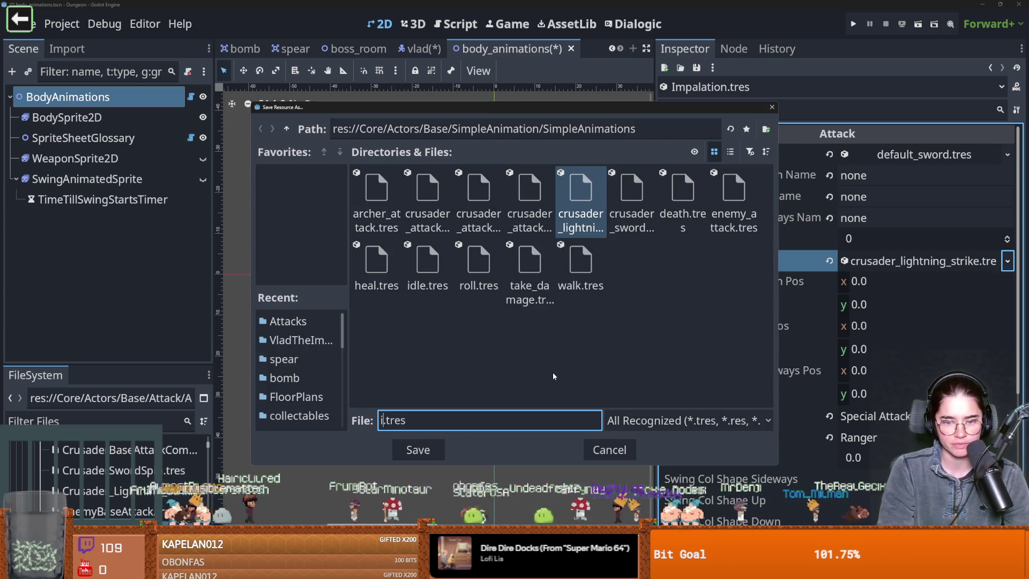
type("tion")
key("BackSpace")
type("_")
key("BackSpace")
type("n_anim")
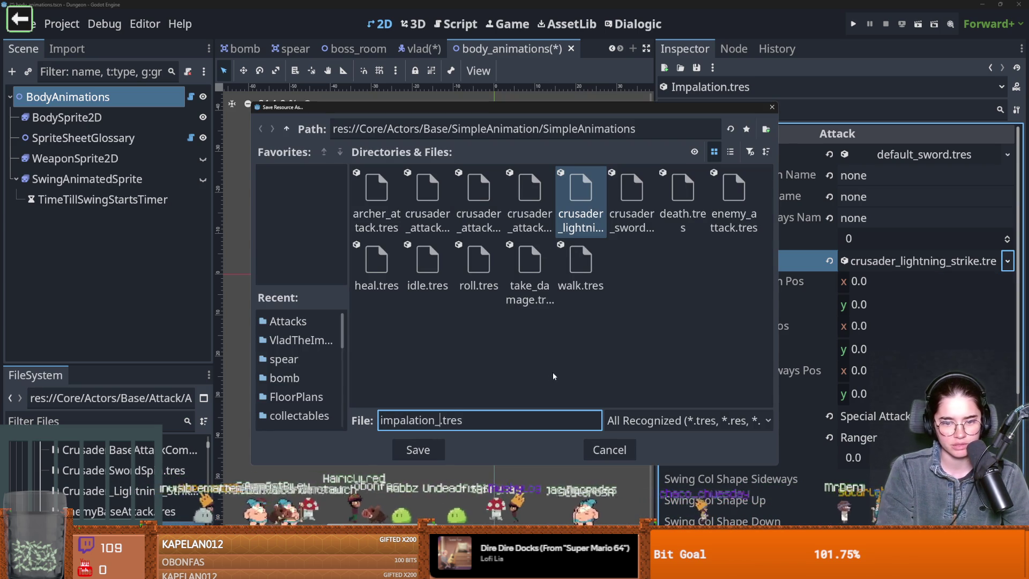
key("Return")
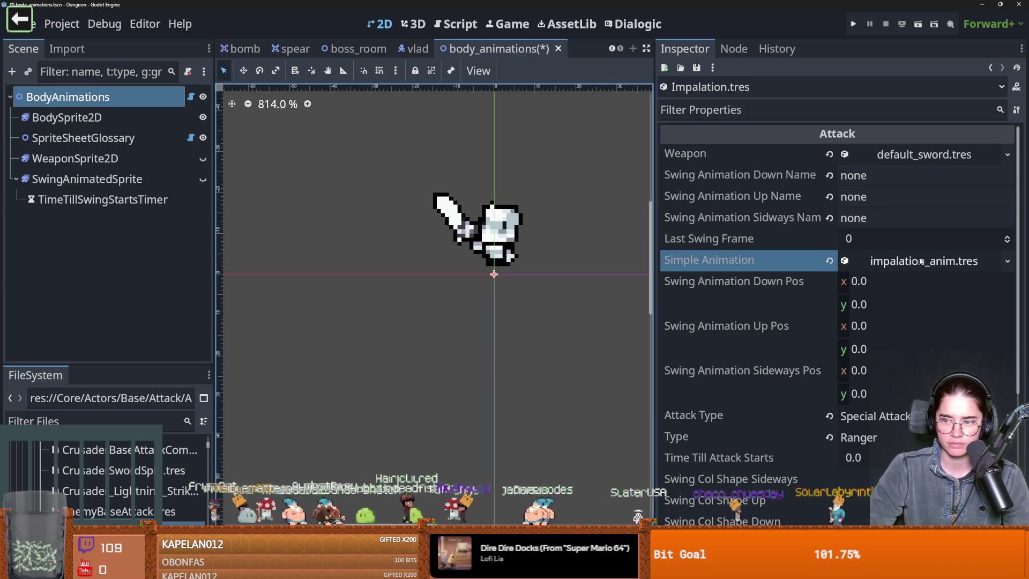
- Set impalation_anim's down, up and sideways body animations to attack_1_down
left_click(919, 261)
double_click(920, 284)
type("attack_1_down")
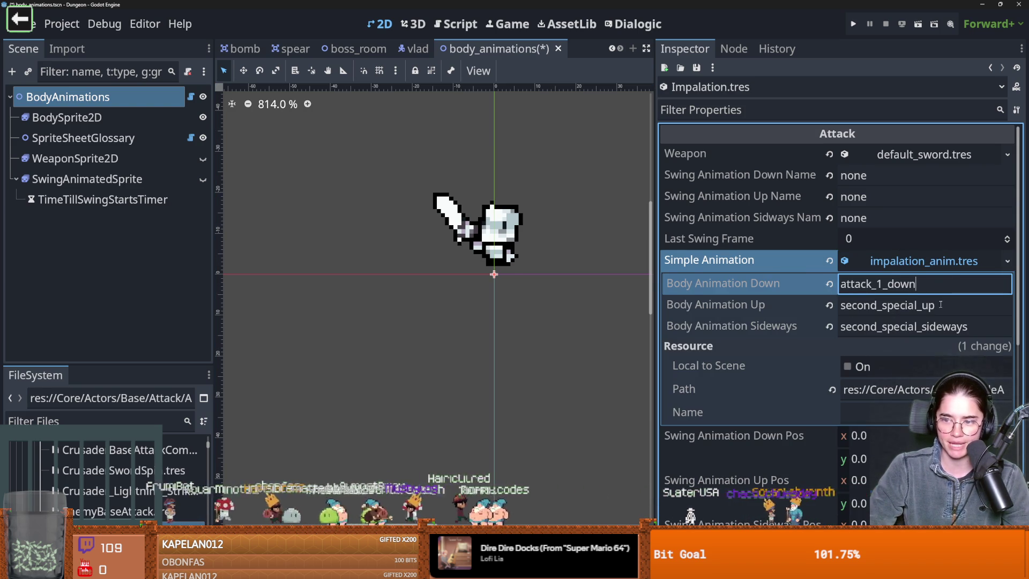
double_click(910, 305)
type("attack_1_down")
left_click(973, 327)
double_click(972, 327)
type("attack_1_down")
left_click(873, 263)
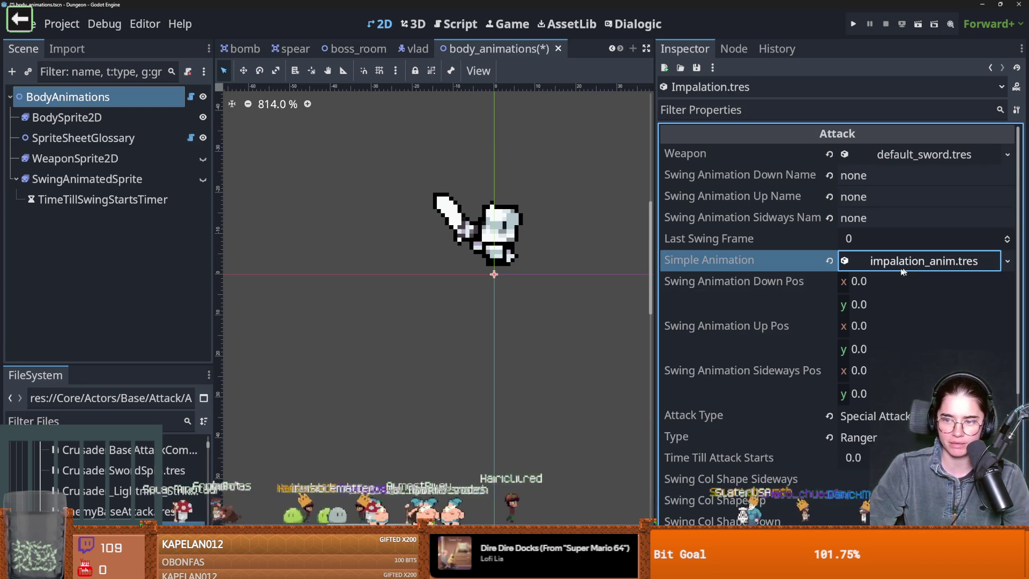
- Raise the Impalation attack's Last Swing Frame to 2
left_click(725, 251)
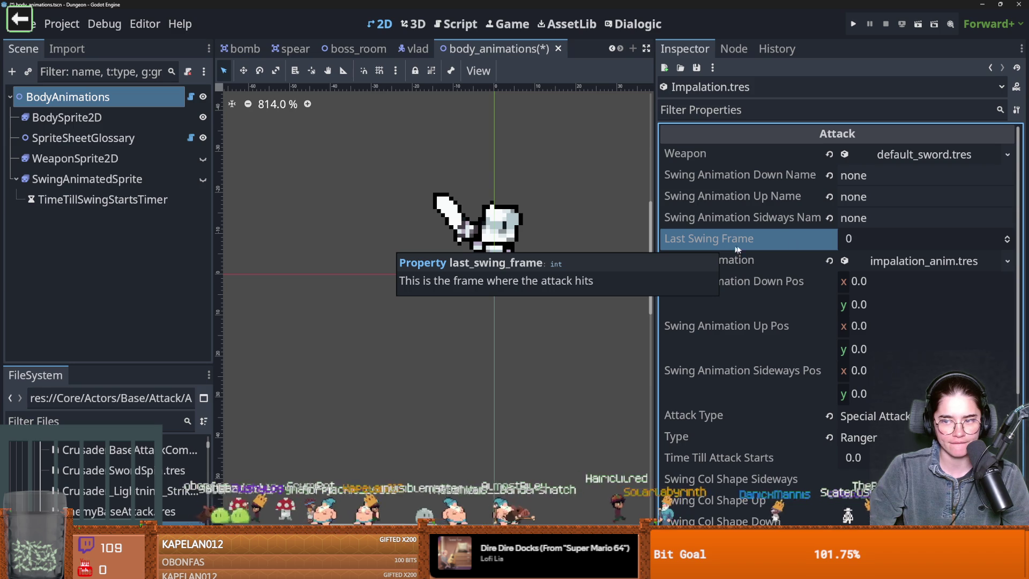
left_click(1007, 236)
left_click(1007, 236)
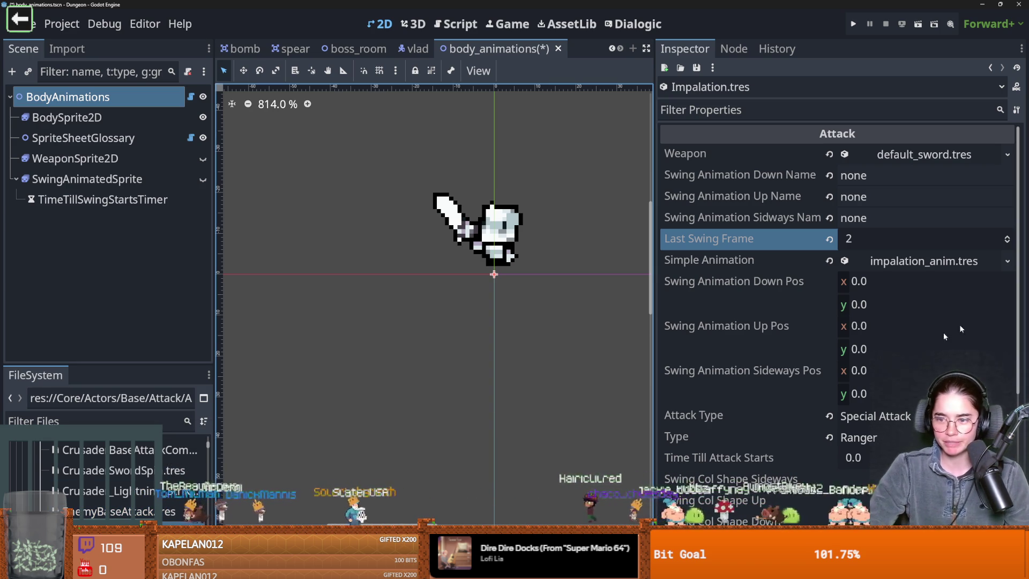
scroll(837, 327, "down", 2)
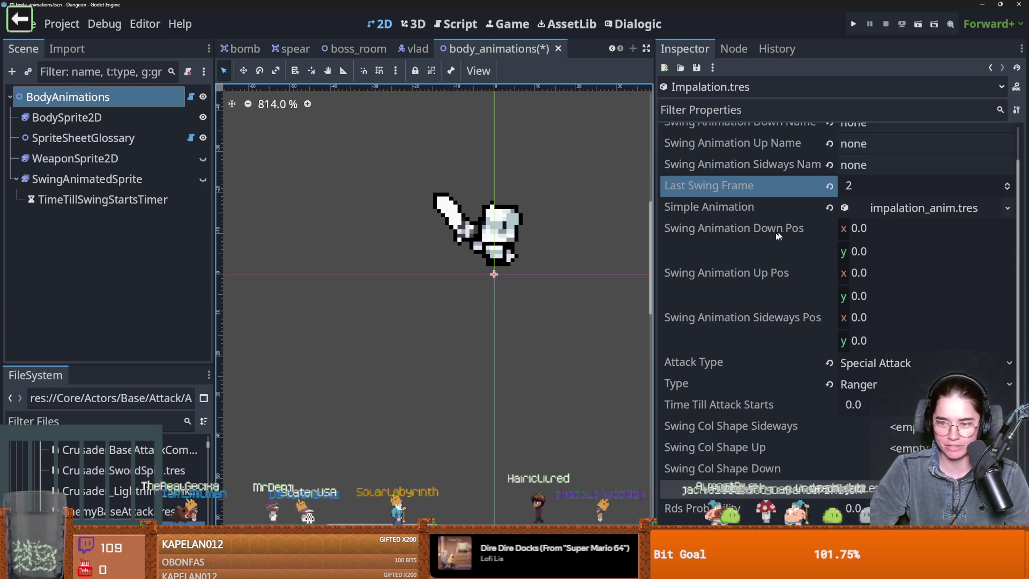
scroll(750, 257, "down", 2)
left_click(706, 174)
left_click(849, 314)
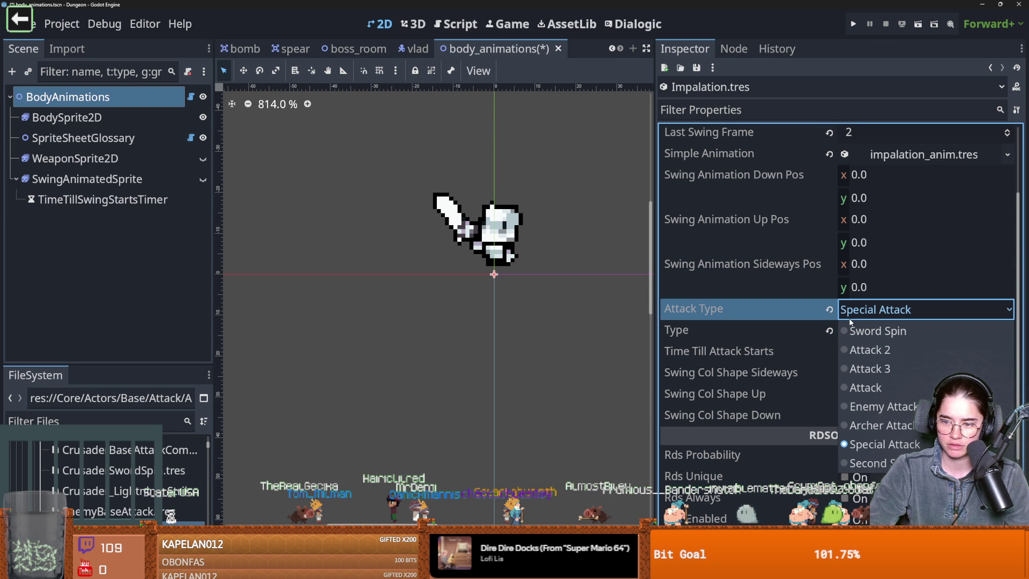
- Switch the Impalation attack's Type to Melee and save the scene with Ctrl+S
left_click(868, 330)
left_click(870, 354)
scroll(755, 297, "down", 2)
left_click(755, 296)
scroll(786, 352, "up", 5)
key("ctrl+s")
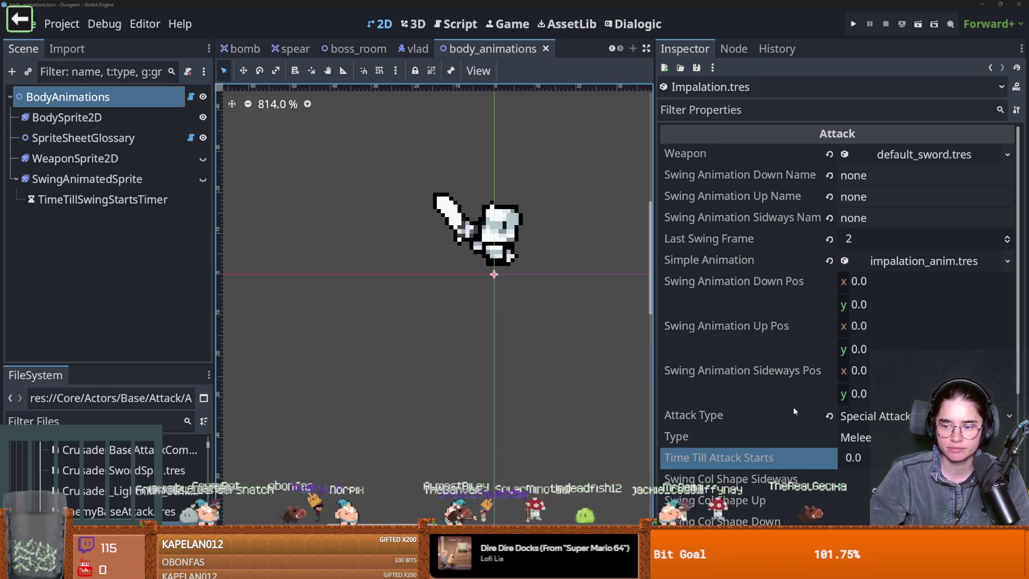
scroll(796, 405, "down", 5)
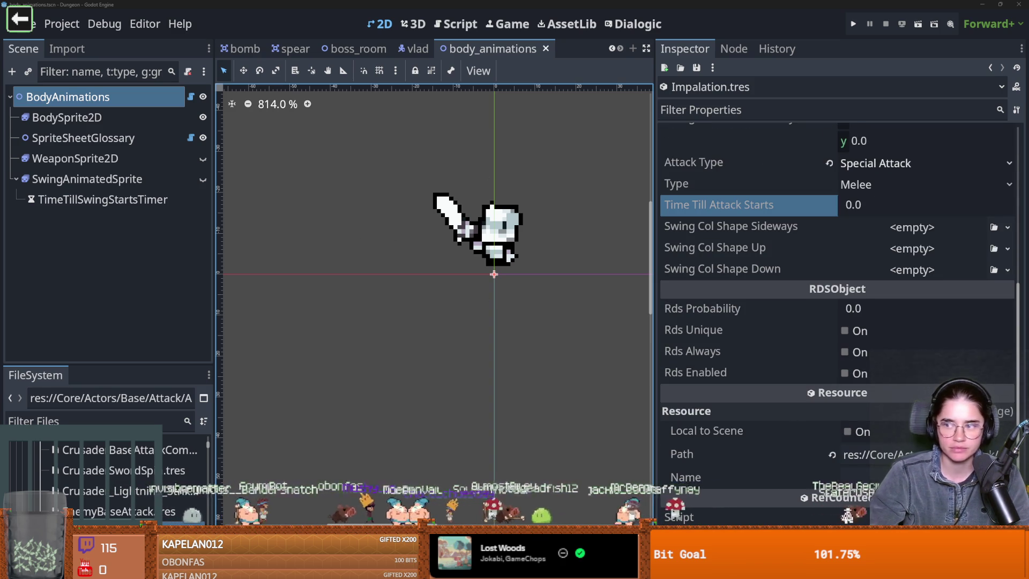
- Confirm BodyAnimations' Attackres is Impalation.tres in the vlad scene, then return to body_animations
left_click(412, 49)
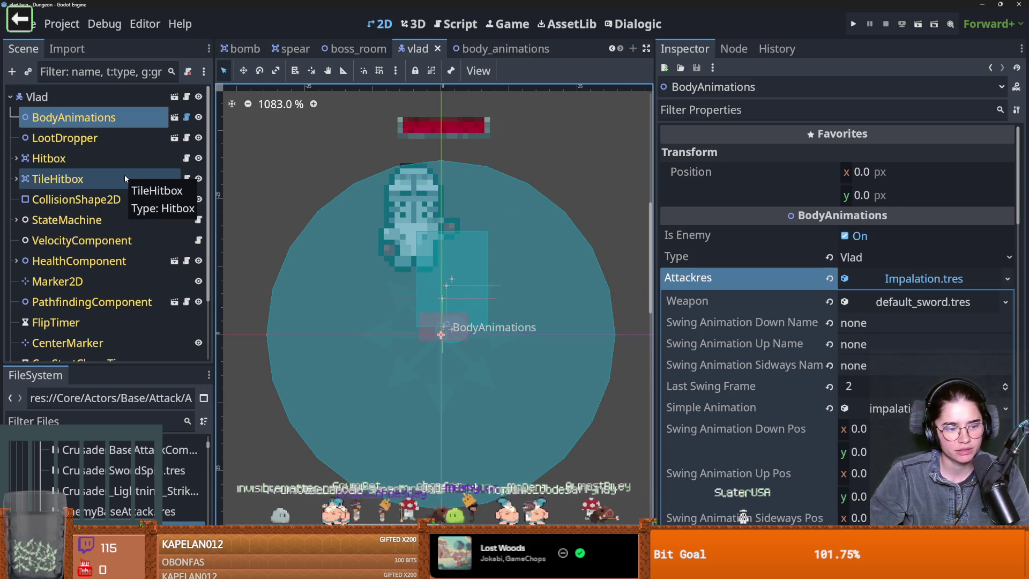
scroll(125, 203, "down", 3)
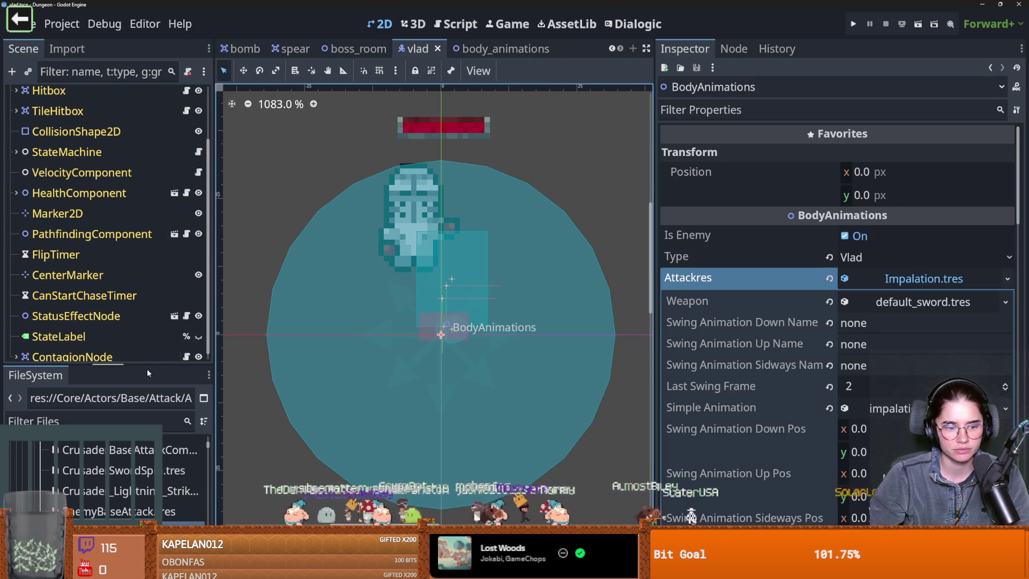
scroll(107, 140, "up", 3)
left_click(174, 116)
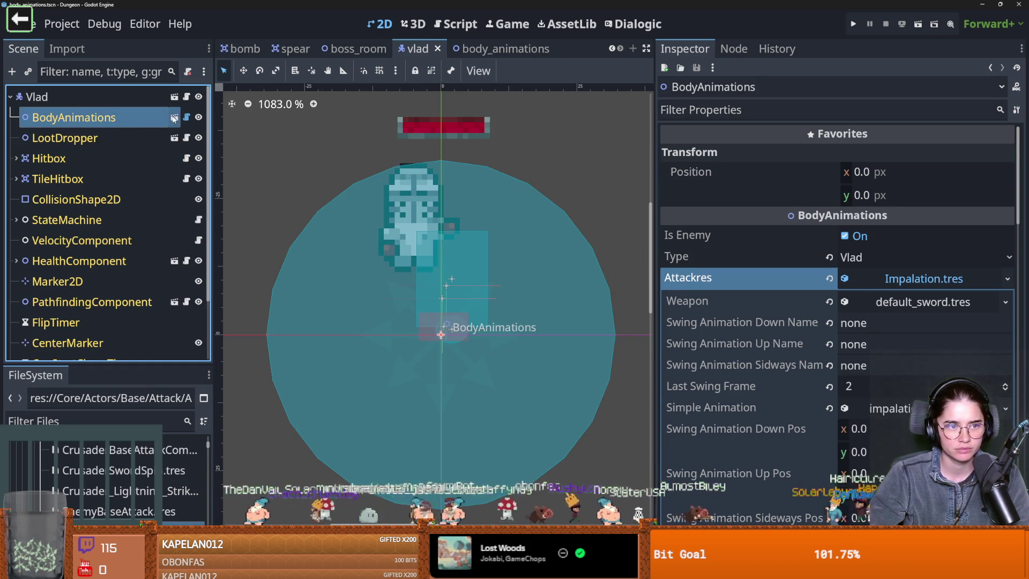
left_click(413, 48)
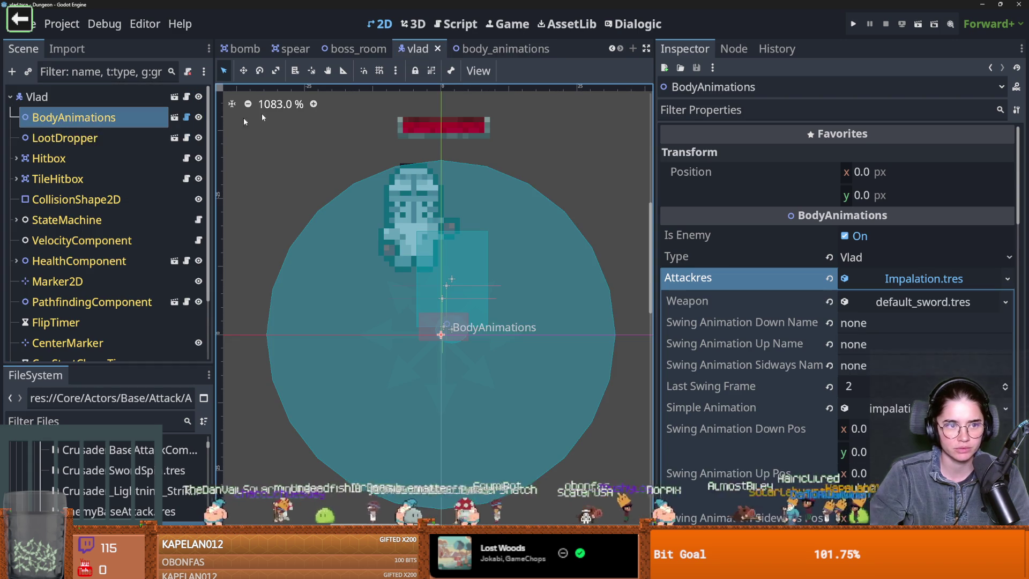
left_click(909, 284)
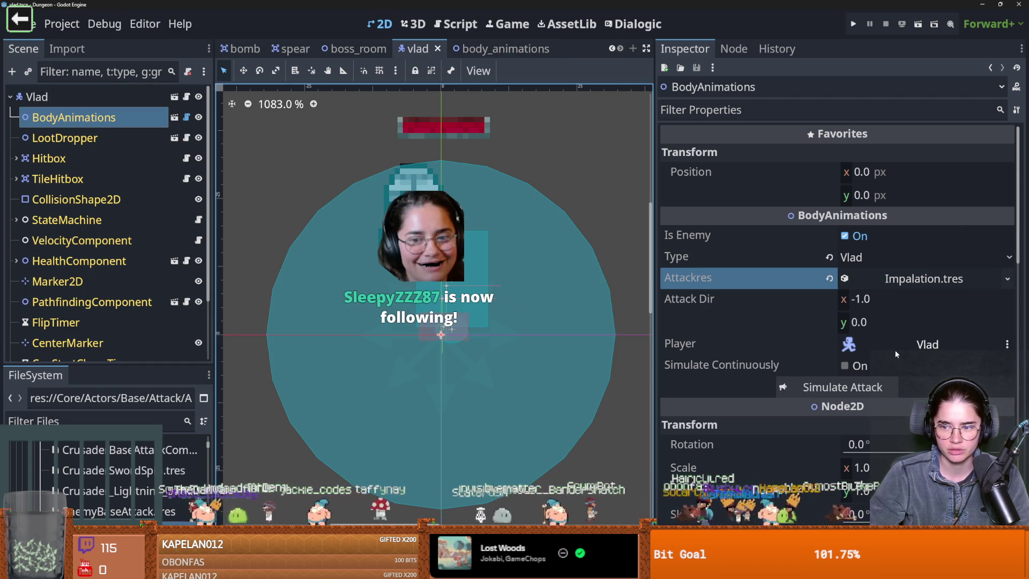
left_click(186, 117)
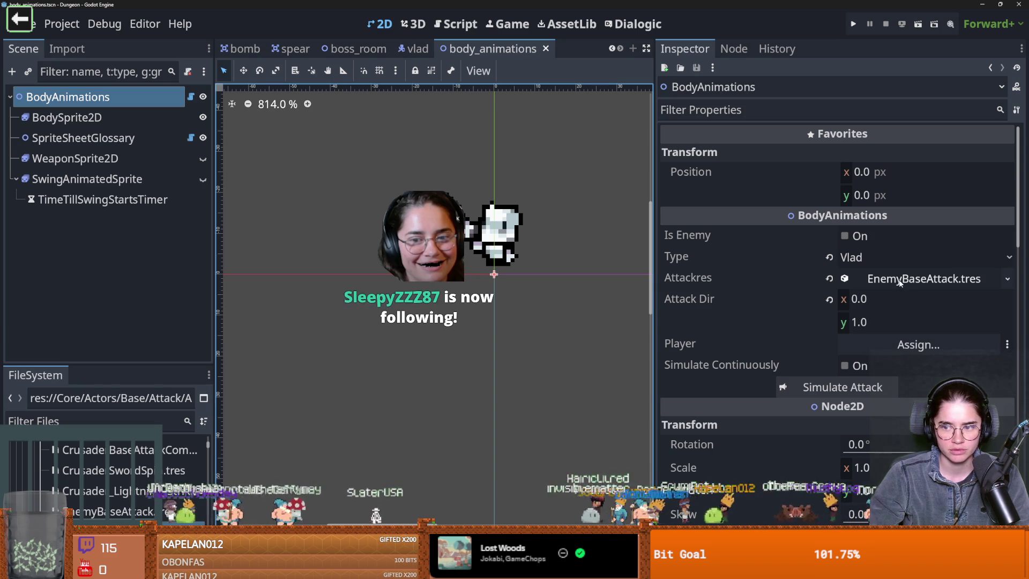
- Quick-load Impalation.tres as the body_animations scene's Attackres
left_click(1007, 279)
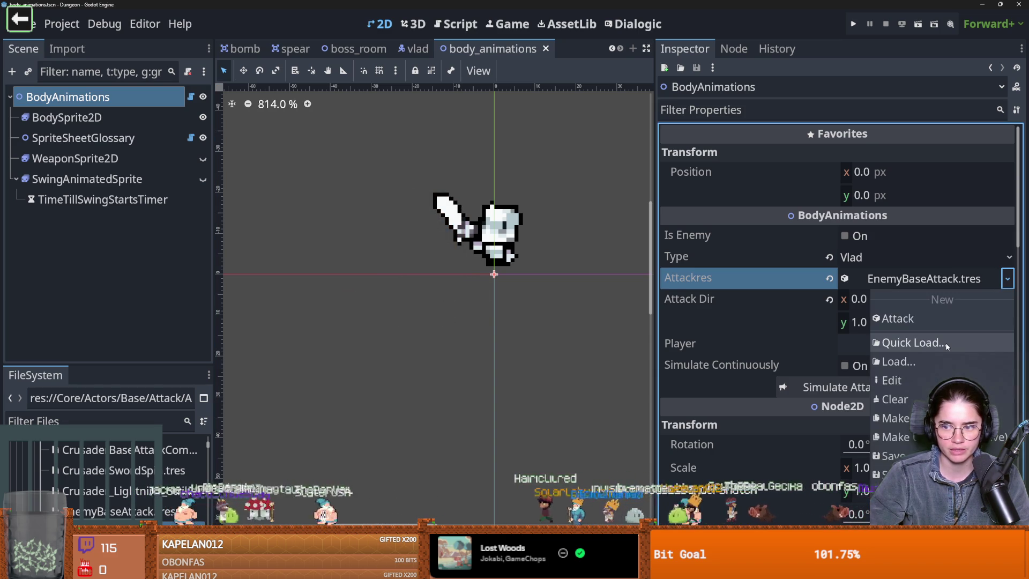
left_click(946, 343)
type("im")
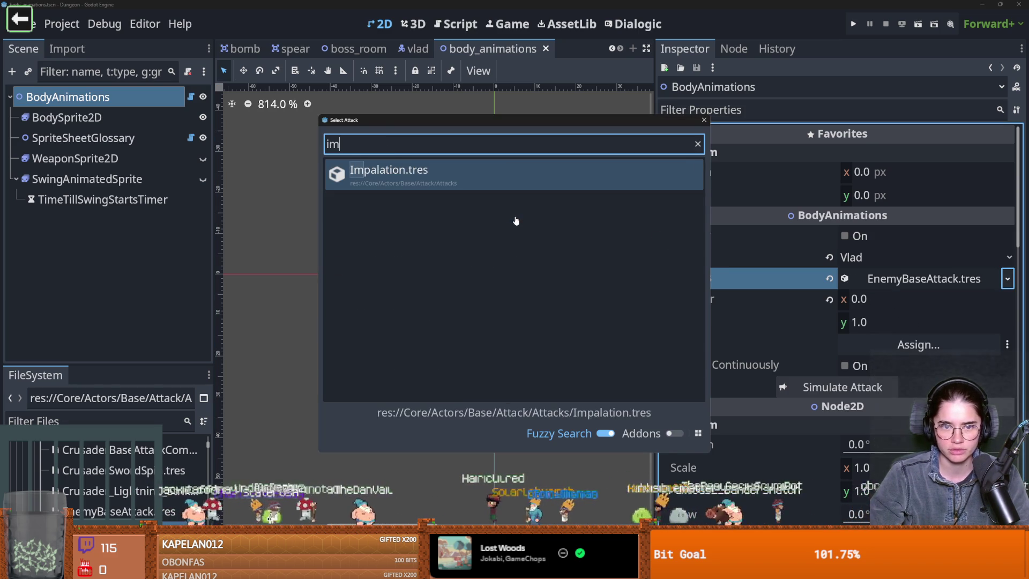
key("Return")
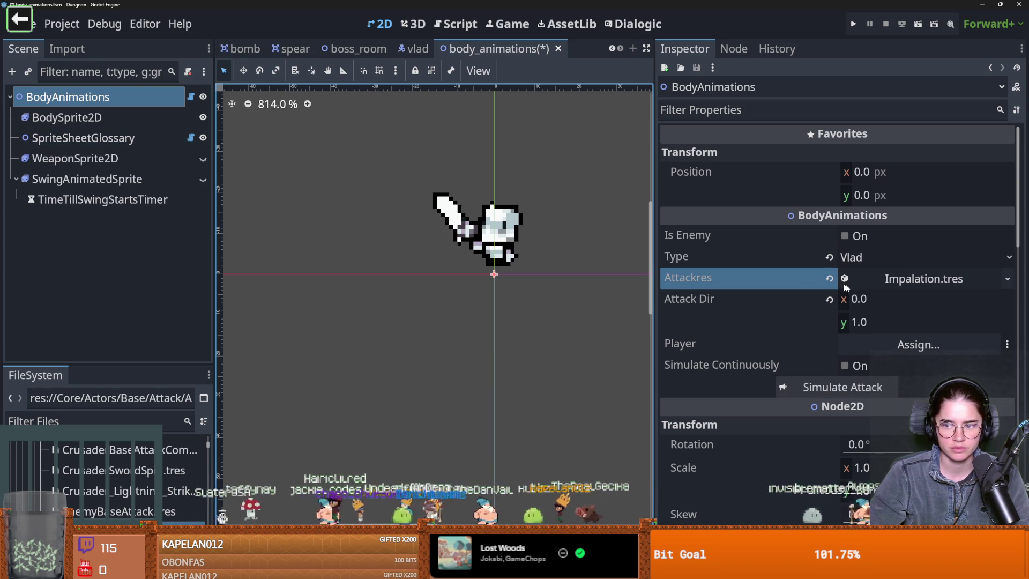
- Preview it with Simulate Attack, save the scene, and select BodySprite2D
left_click(839, 391)
scroll(353, 243, "down", 2)
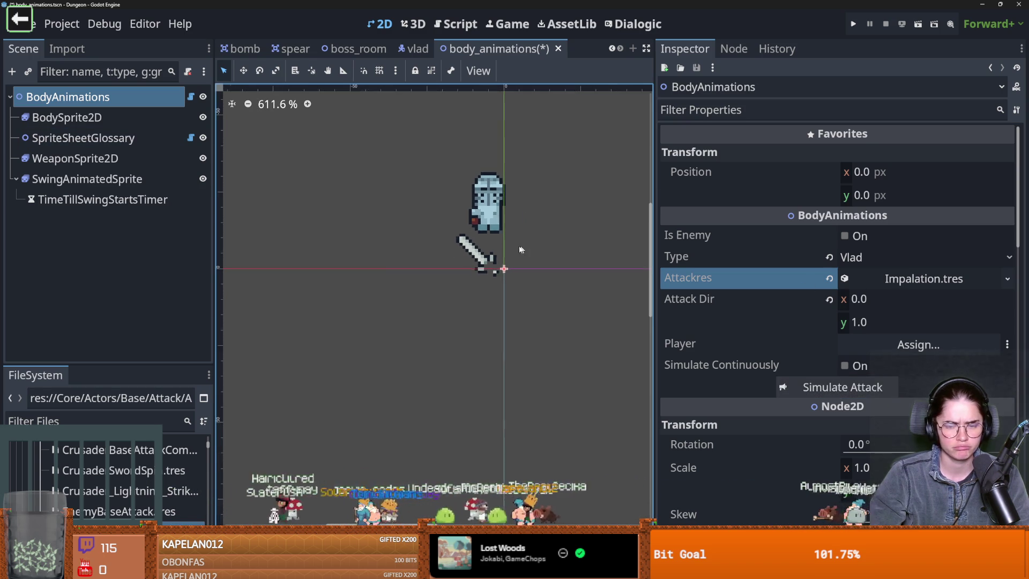
key("ctrl+s")
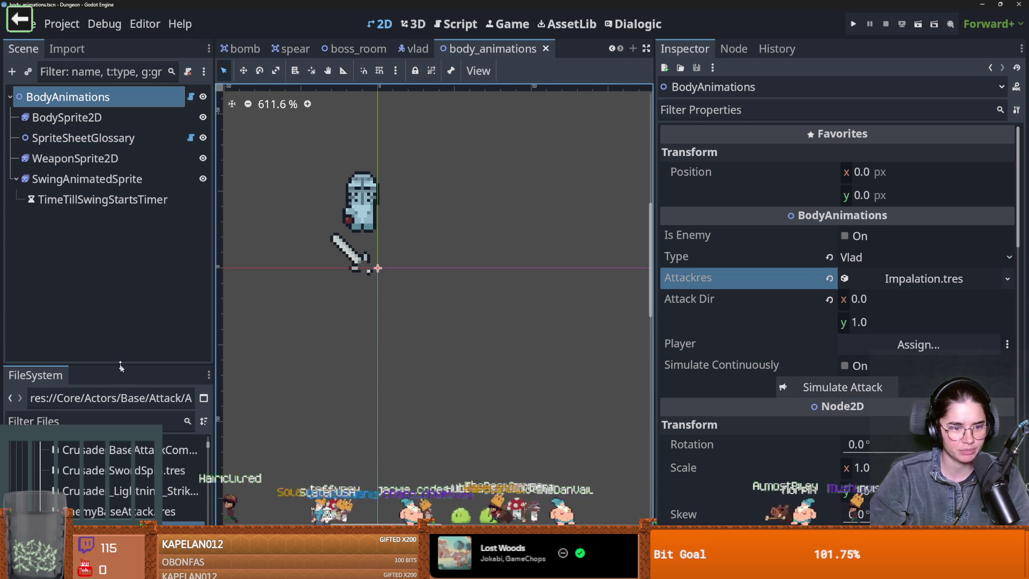
left_click(89, 120)
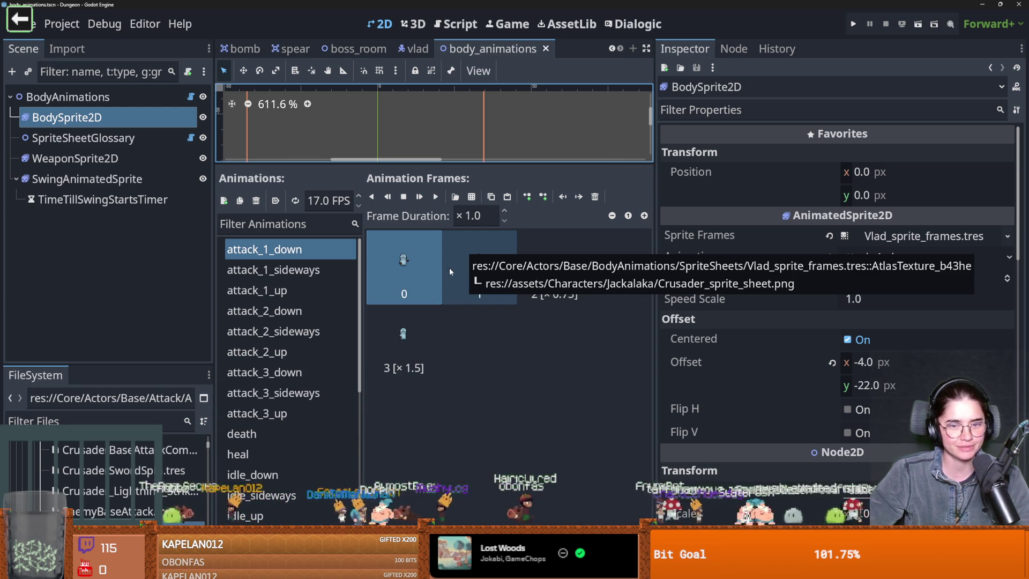
- Enlarge the viewport and delete the existing attack_1_down frames
left_click_drag(480, 164, 568, 323)
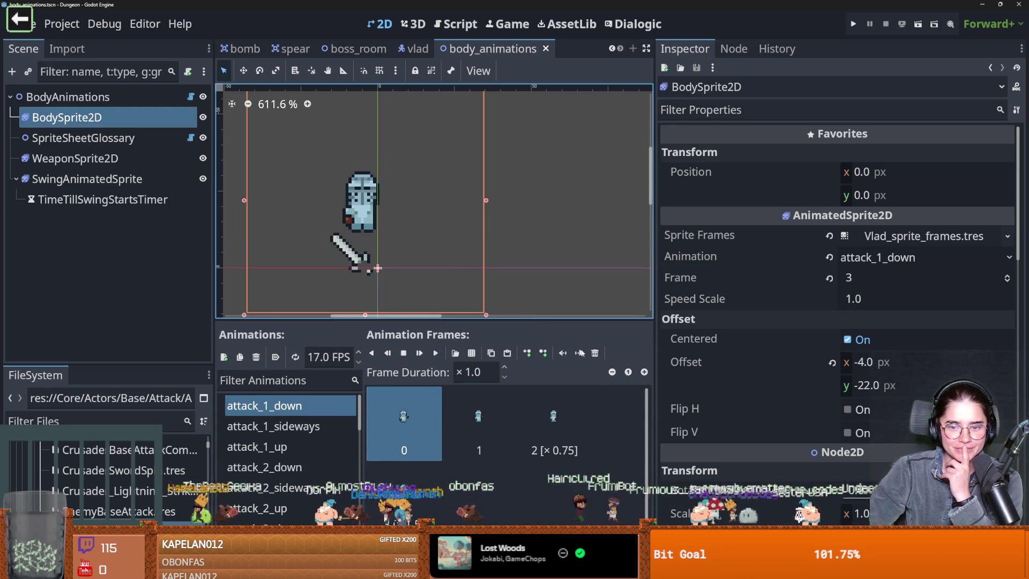
left_click(594, 353)
left_click(595, 353)
left_click(595, 353)
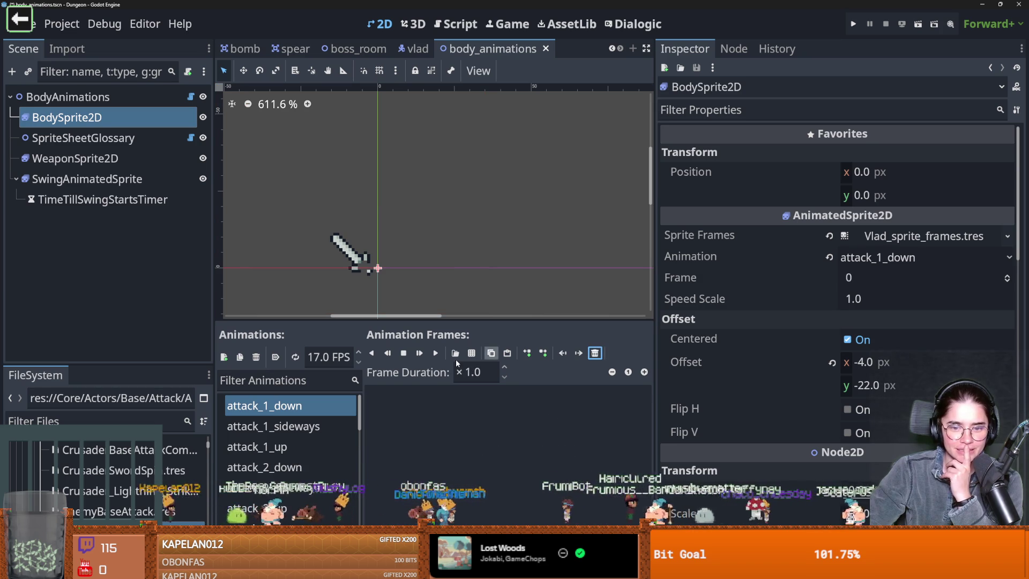
- Try using Impalation.tres from Core/Actors/Base/Attack/Attacks as a sprite sheet, then dismiss the warning
left_click(469, 353)
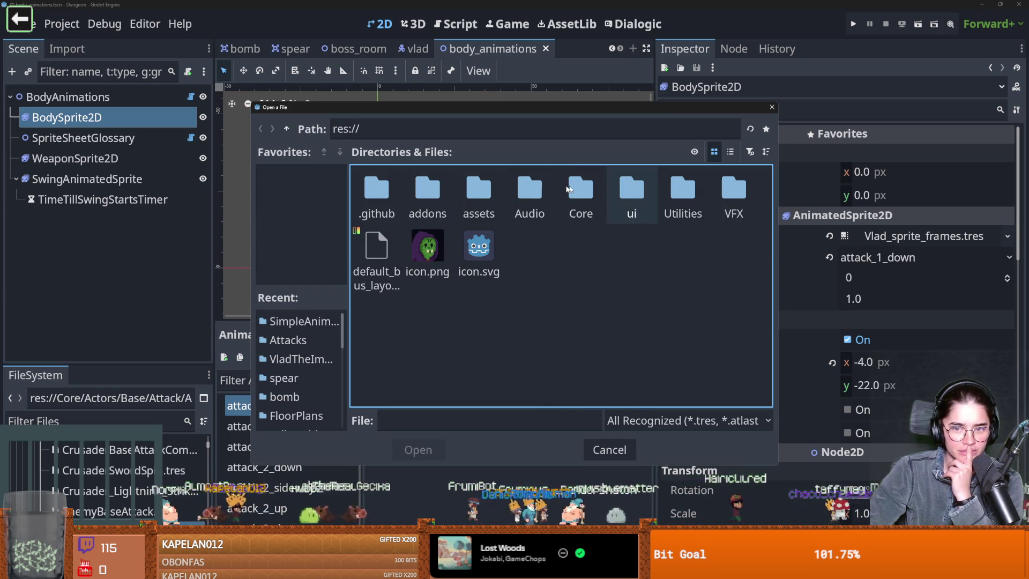
double_click(583, 188)
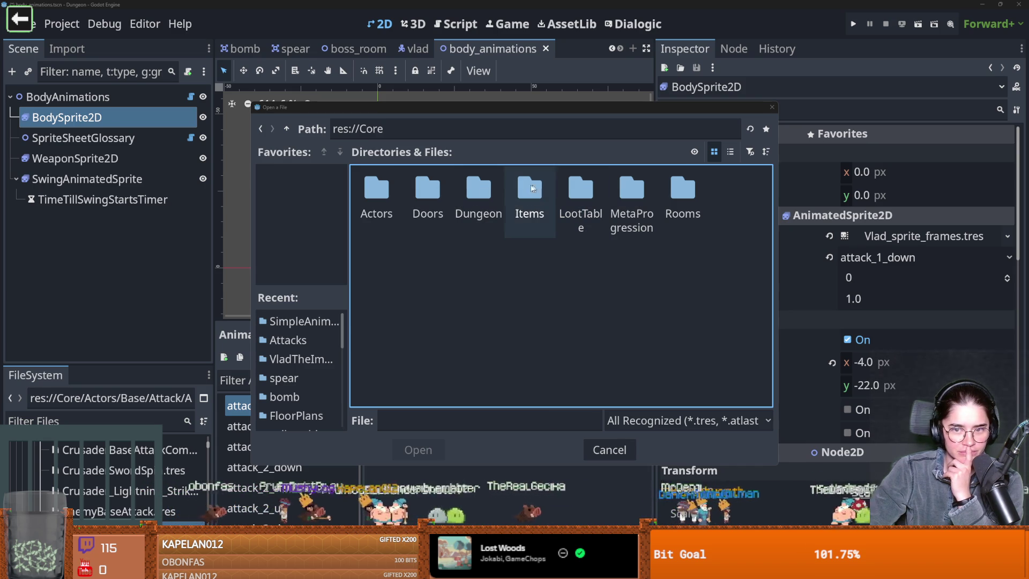
double_click(396, 188)
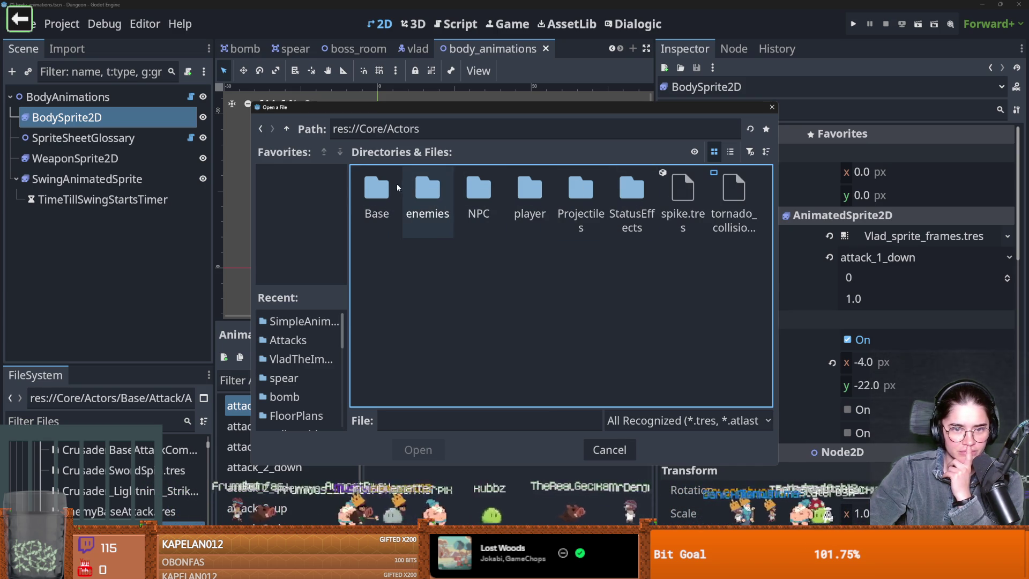
double_click(374, 187)
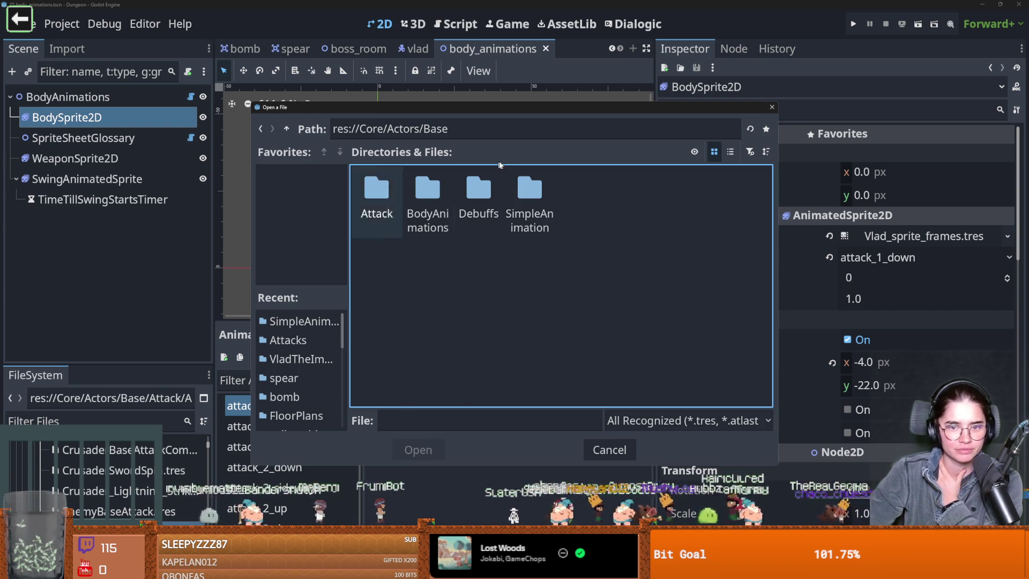
double_click(381, 192)
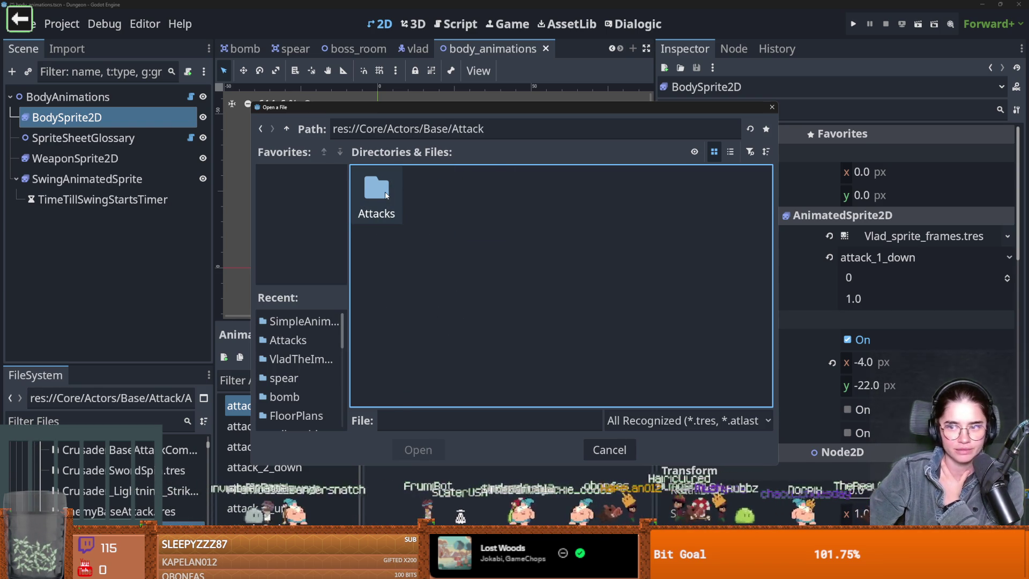
double_click(385, 195)
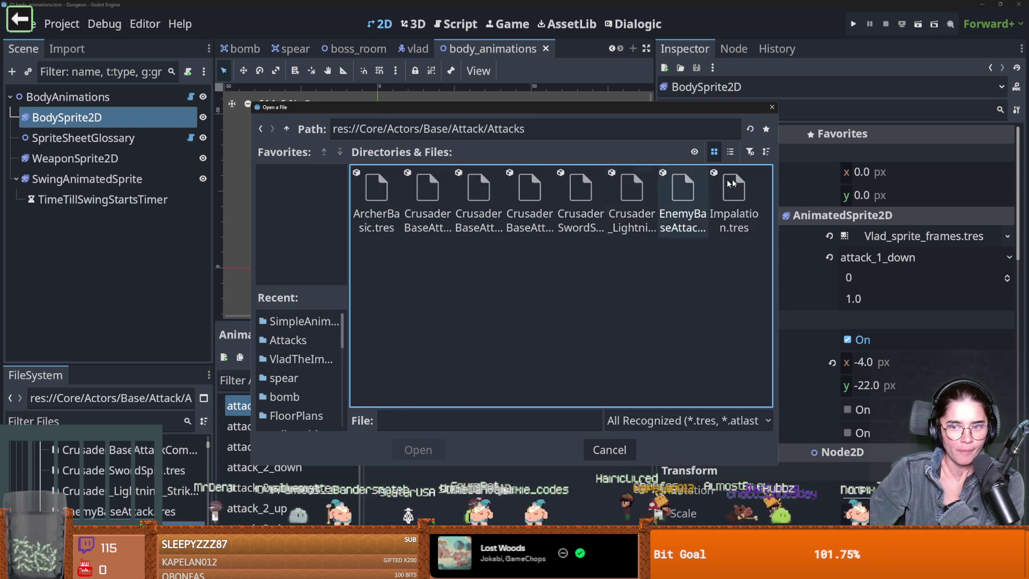
double_click(710, 185)
left_click(501, 304)
- Load Vlad_SpriteSheet.png from Core/Actors/NPC/EvilFigures/VladTheImpaler as the sprite sheet
left_click(478, 356)
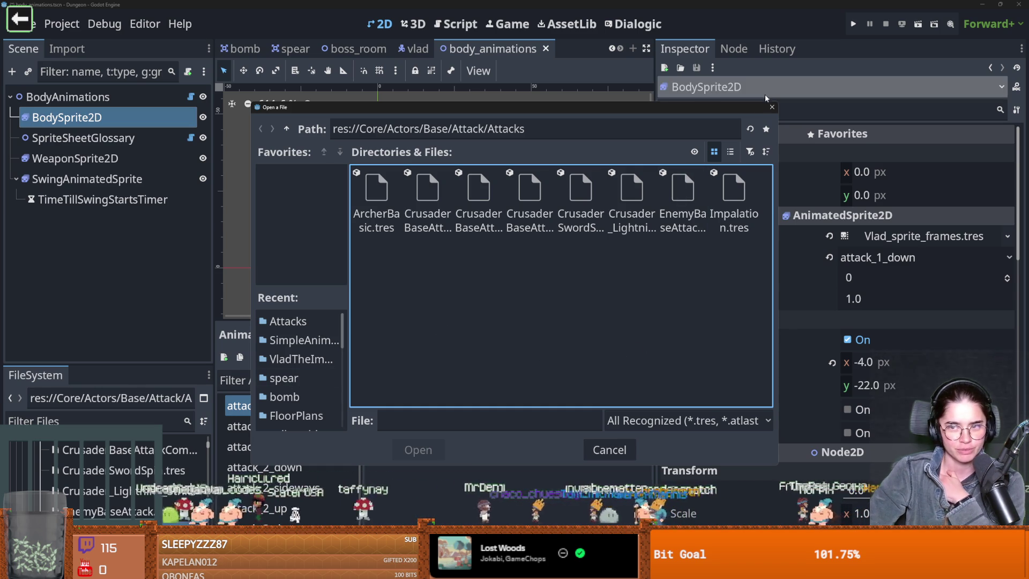
left_click(286, 129)
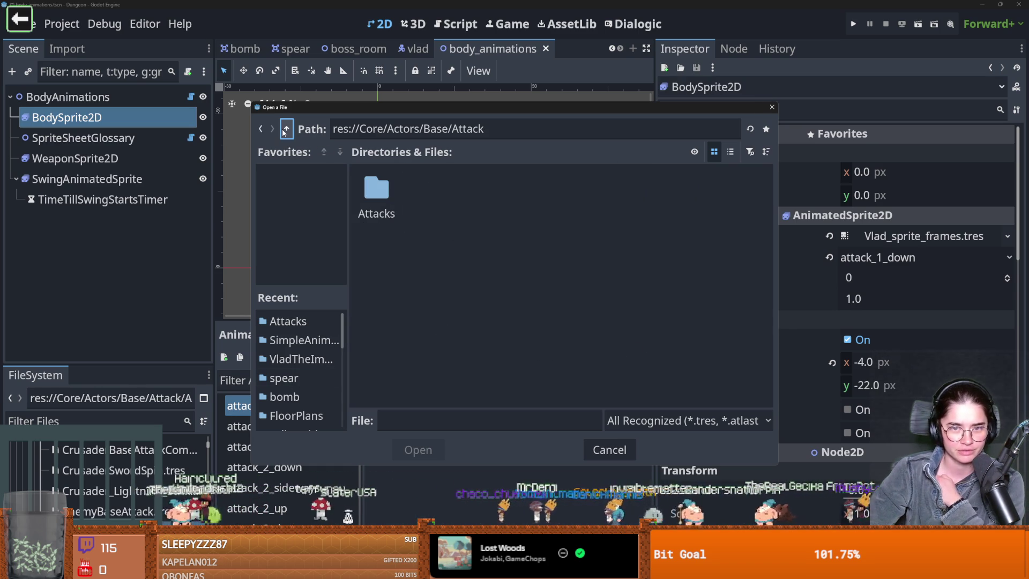
left_click(286, 129)
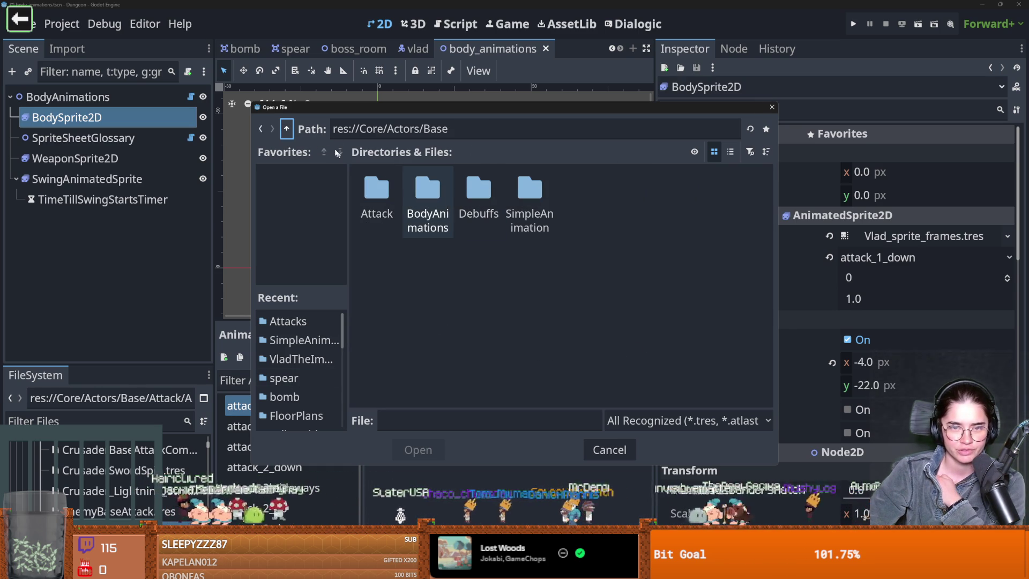
left_click(286, 129)
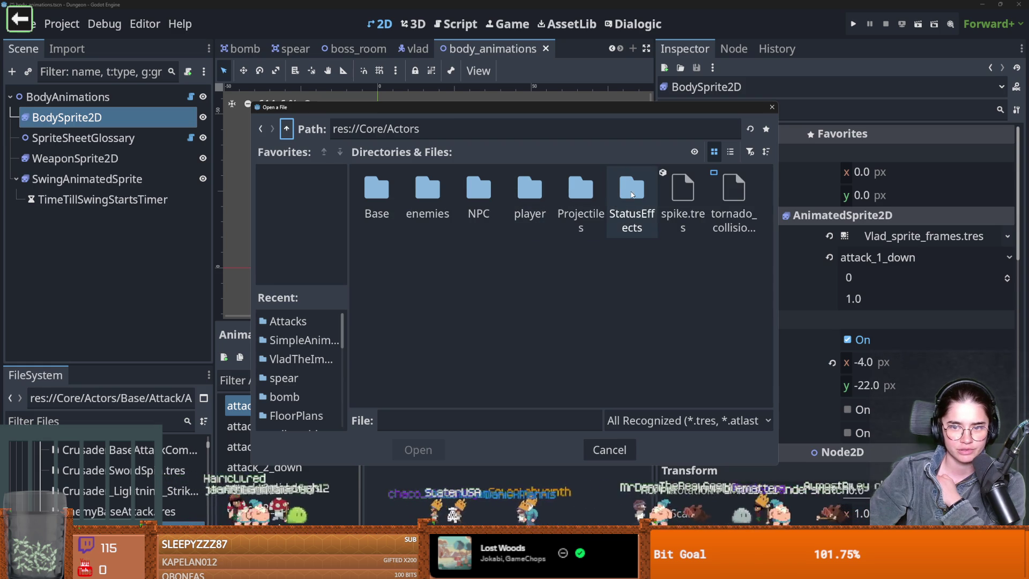
double_click(431, 187)
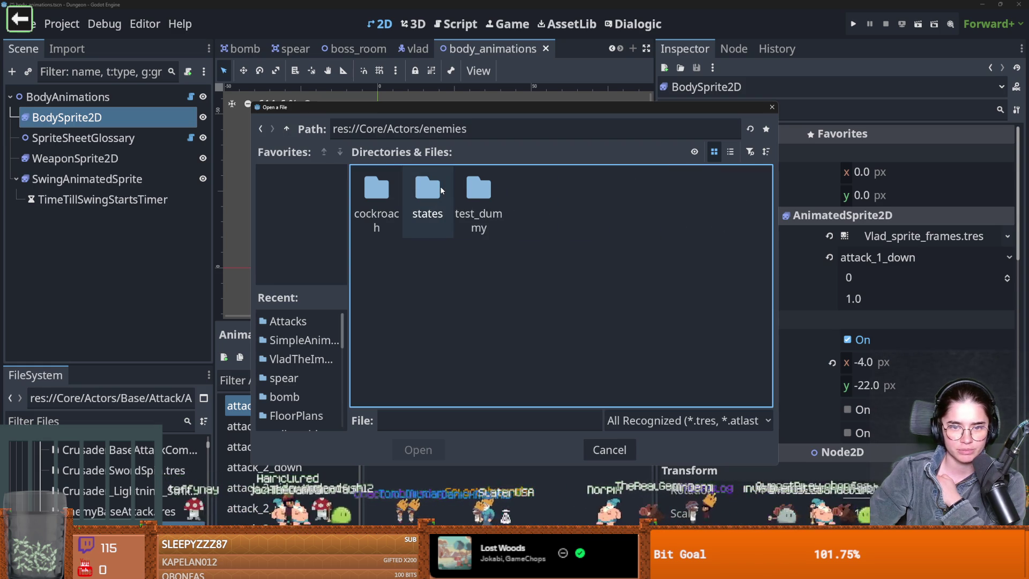
left_click(286, 131)
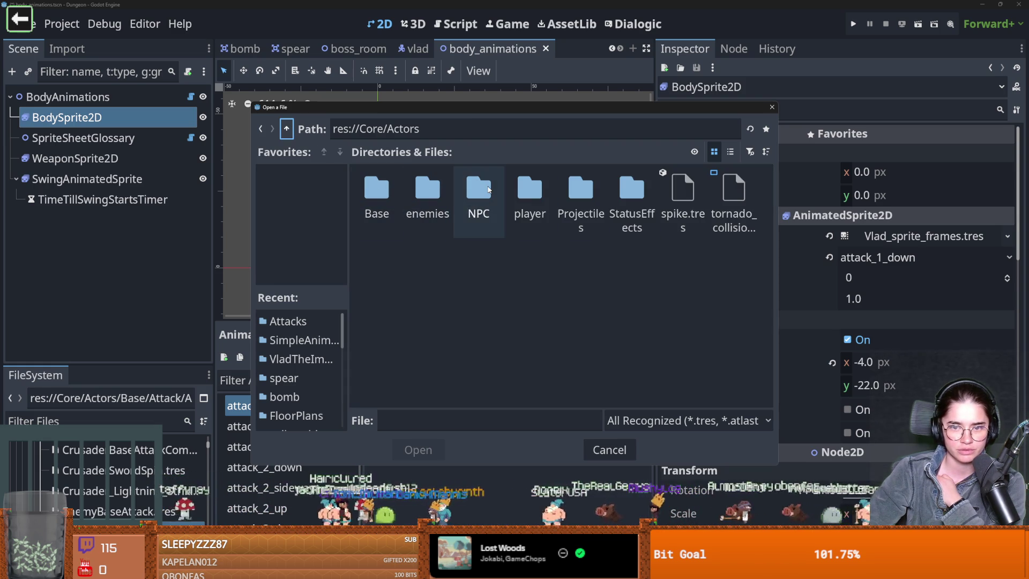
double_click(466, 187)
double_click(432, 189)
double_click(378, 190)
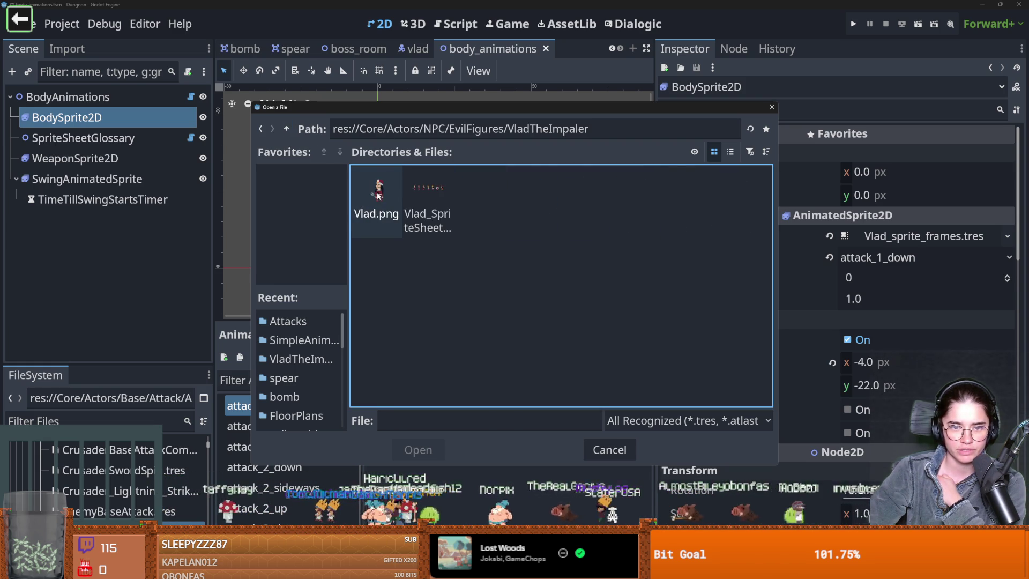
left_click(427, 193)
double_click(426, 189)
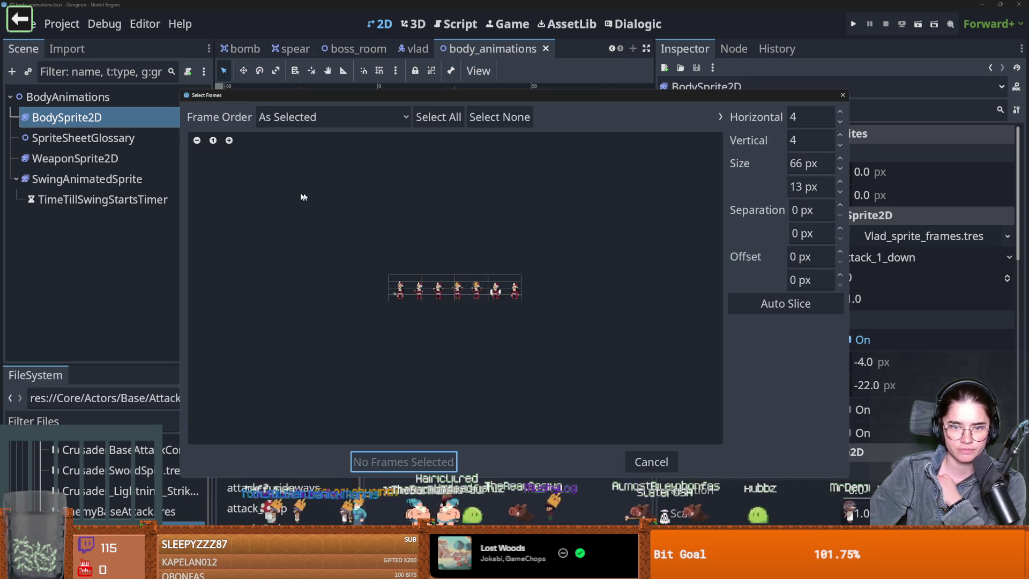
- Zoom the sprite sheet preview and slice it into 7 columns by 1 row
left_click(229, 141)
left_click(229, 141)
left_click(229, 141)
left_click(228, 141)
left_click(229, 140)
left_click(229, 141)
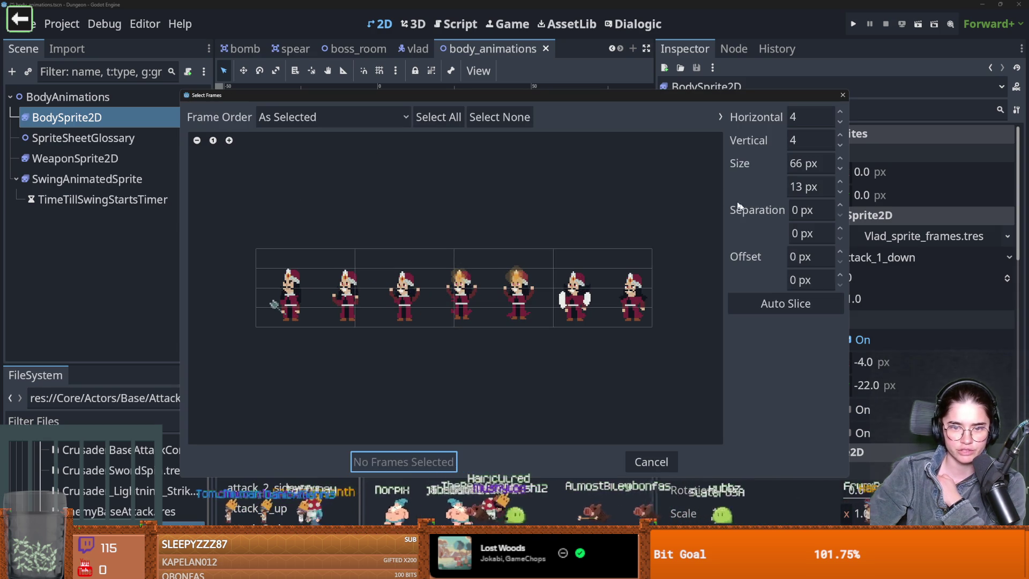
left_click(841, 147)
left_click(841, 146)
left_click(841, 147)
left_click(841, 113)
left_click(841, 113)
left_click(841, 113)
- Pick the six attack sprites in order and add them to attack_1_down
left_click(356, 284)
left_click(401, 290)
left_click(458, 289)
left_click(514, 289)
left_click(626, 290)
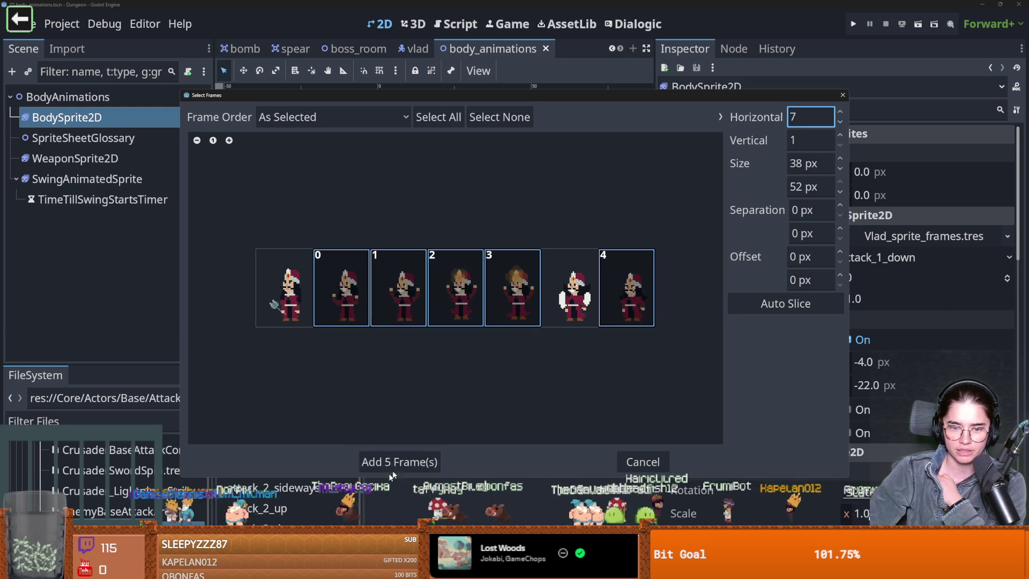
left_click(593, 304)
left_click(627, 300)
left_click(578, 295)
left_click(570, 289)
left_click(627, 290)
left_click(400, 461)
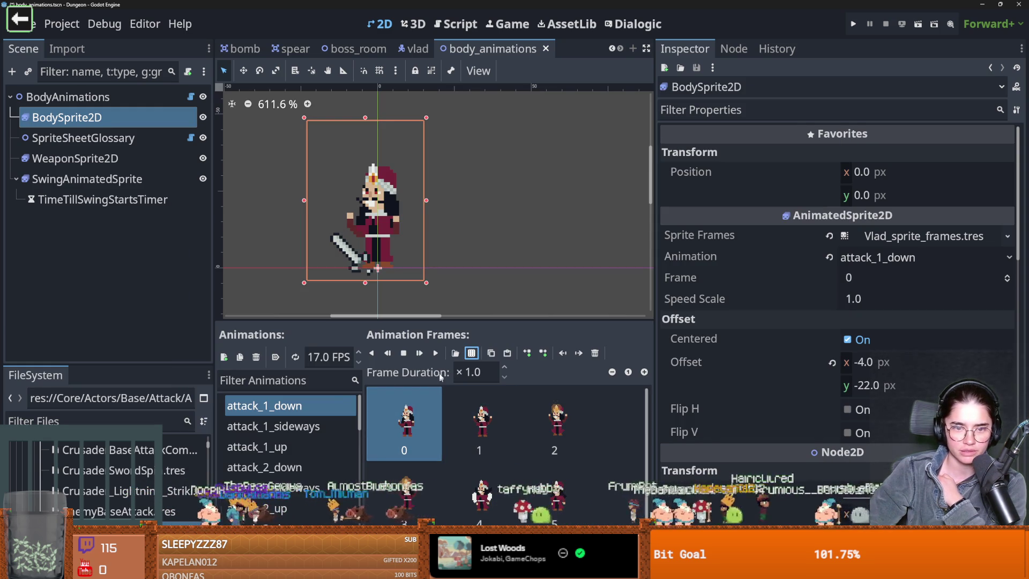
- Preview attack_1_down and lower its playback speed to 7 FPS
left_click(438, 354)
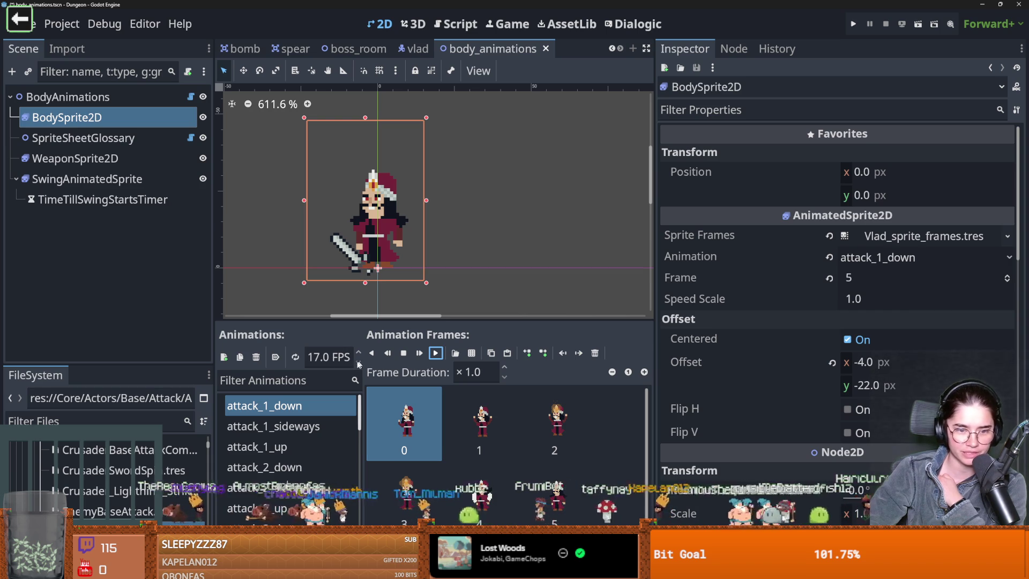
left_click(345, 400)
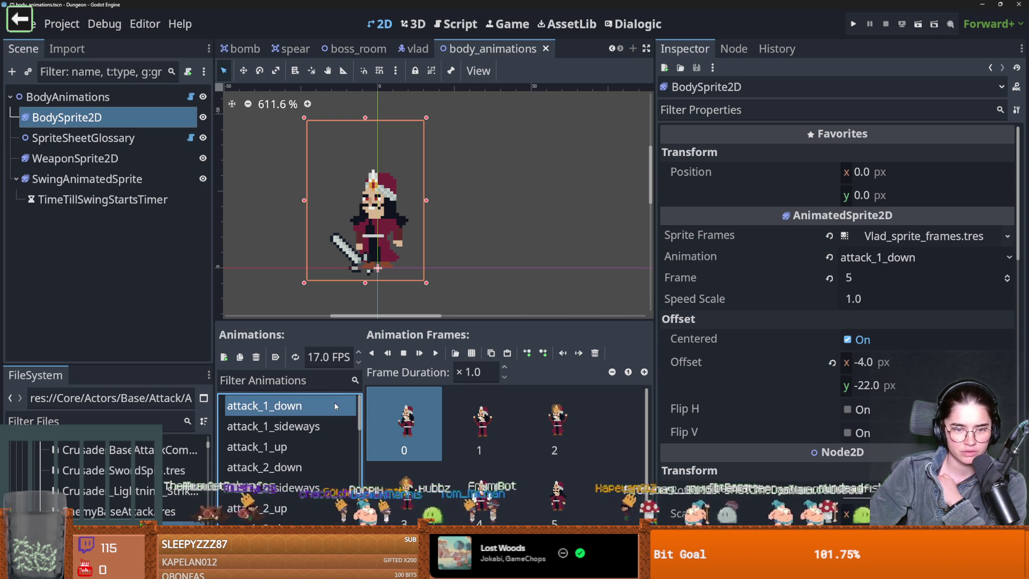
left_click(358, 365)
left_click(358, 365)
left_click(358, 365)
left_click(359, 365)
left_click(359, 365)
left_click(358, 365)
left_click(358, 365)
left_click(358, 365)
left_click(359, 365)
left_click(359, 365)
left_click(435, 354)
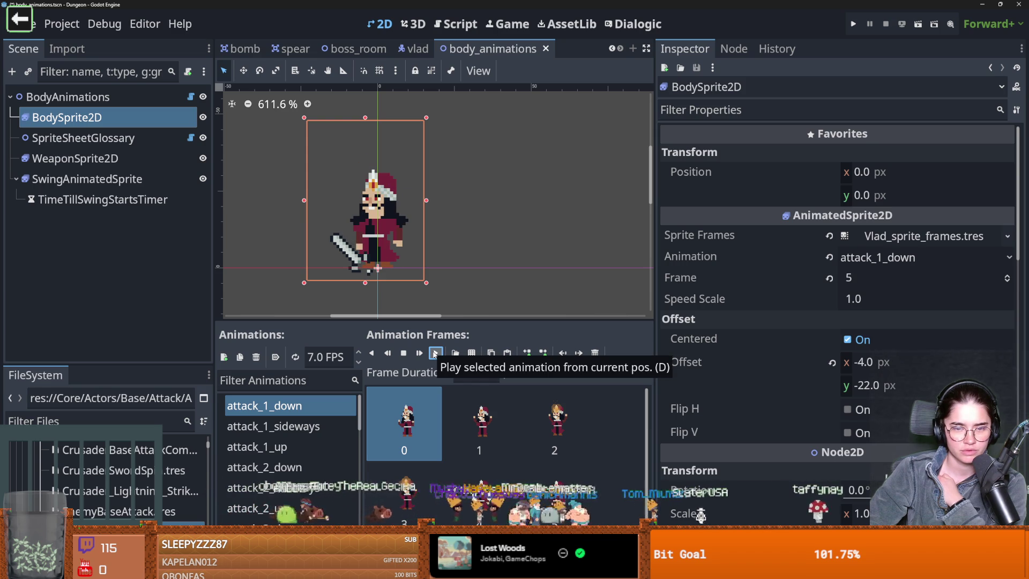
- Lengthen frames 1, 2 and 3 to durations 1.21, 1.41 and 1.71
left_click(457, 413)
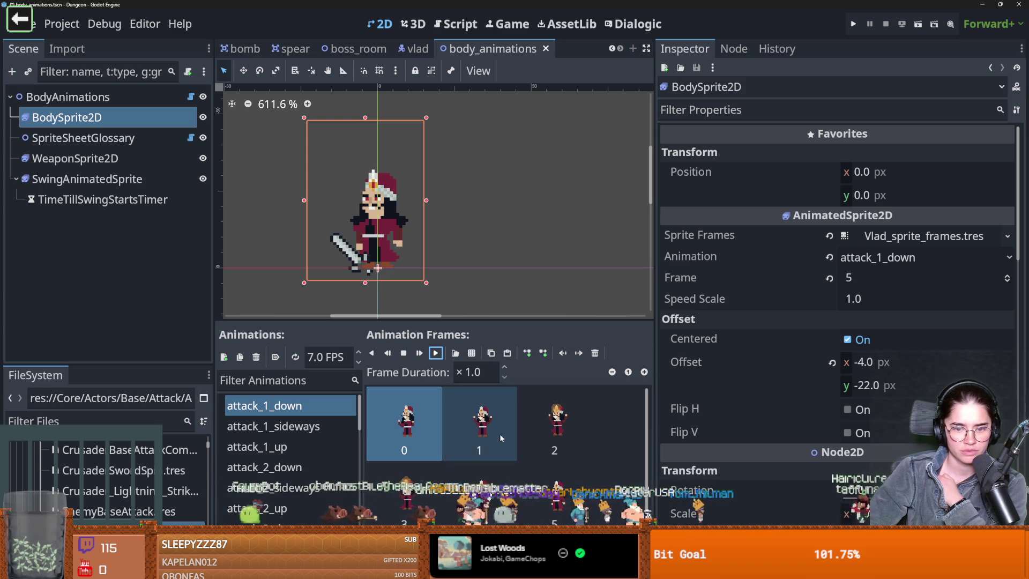
key("Right")
left_click(476, 372)
type("1.31")
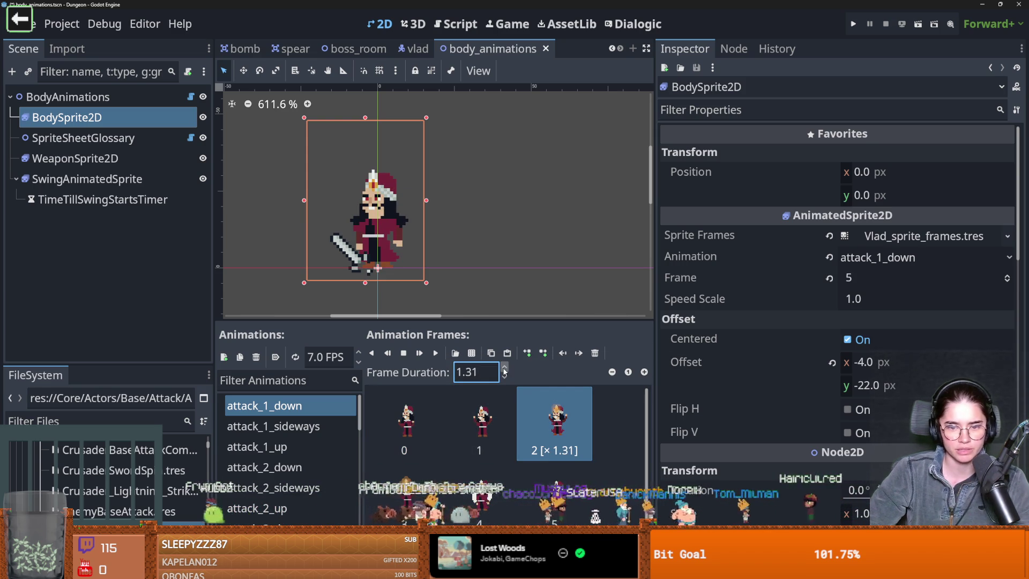
scroll(497, 378, "up", 10)
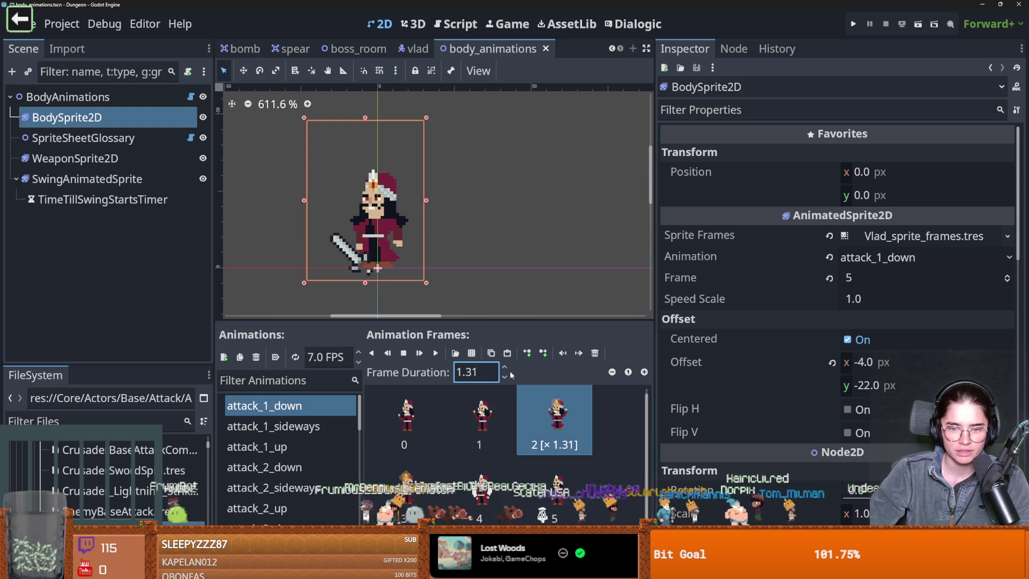
left_click(429, 463)
scroll(507, 369, "up", 20)
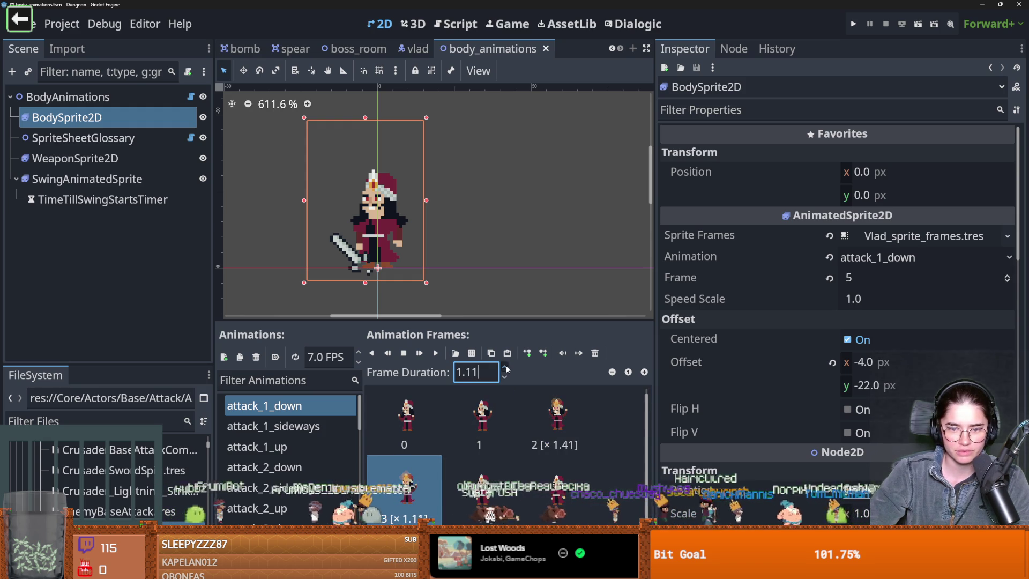
left_click(479, 418)
scroll(504, 372, "up", 11)
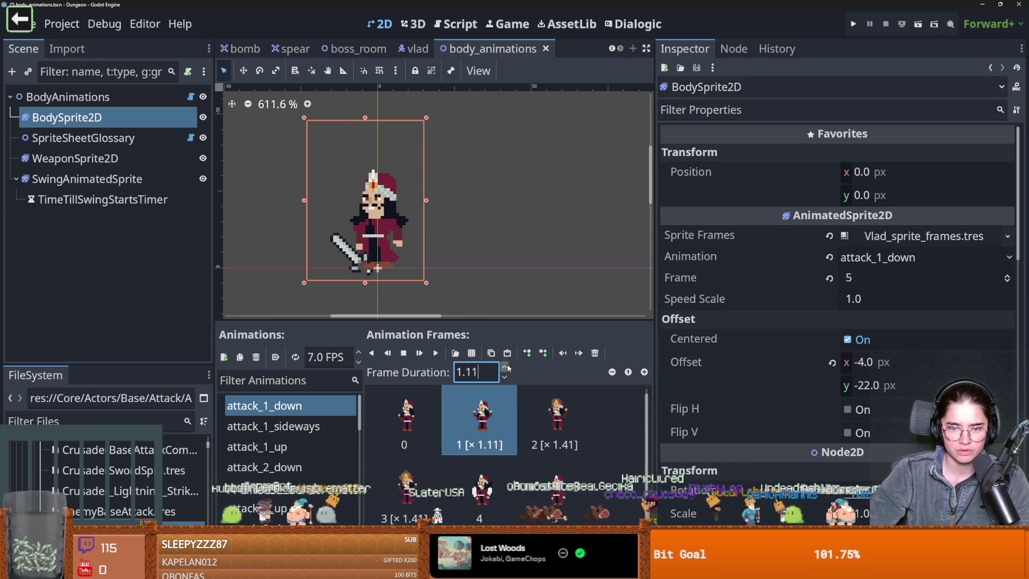
scroll(500, 372, "up", 10)
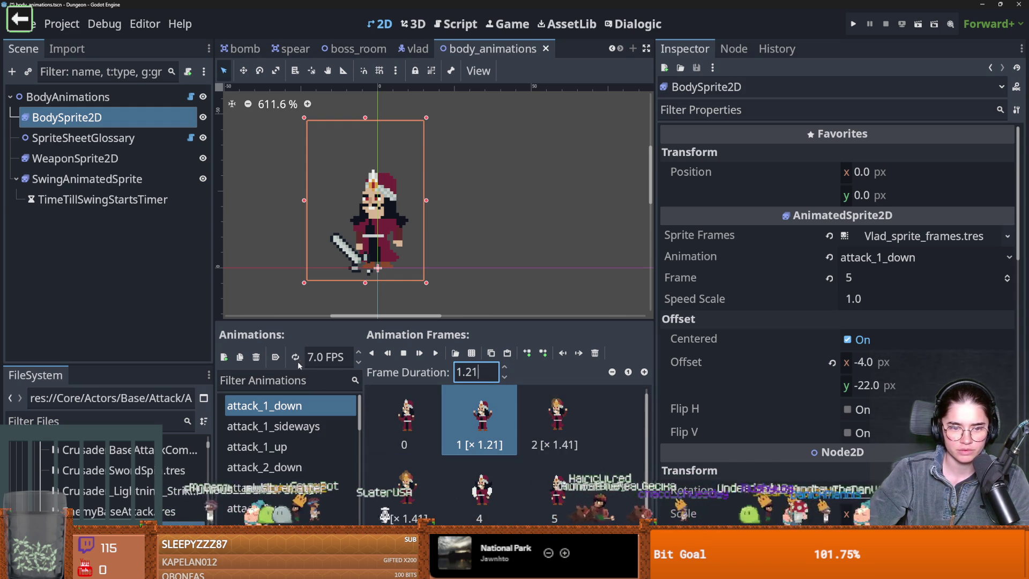
- Replay the animation to check the new timings, fine-tune frame 3, and save the scene
left_click(435, 353)
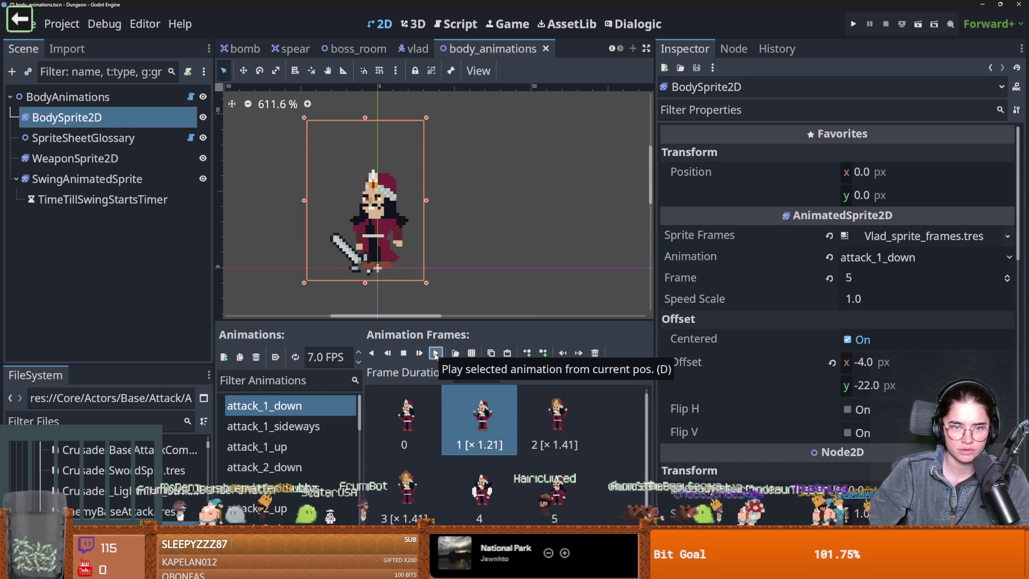
left_click(404, 487)
scroll(500, 372, "up", 3)
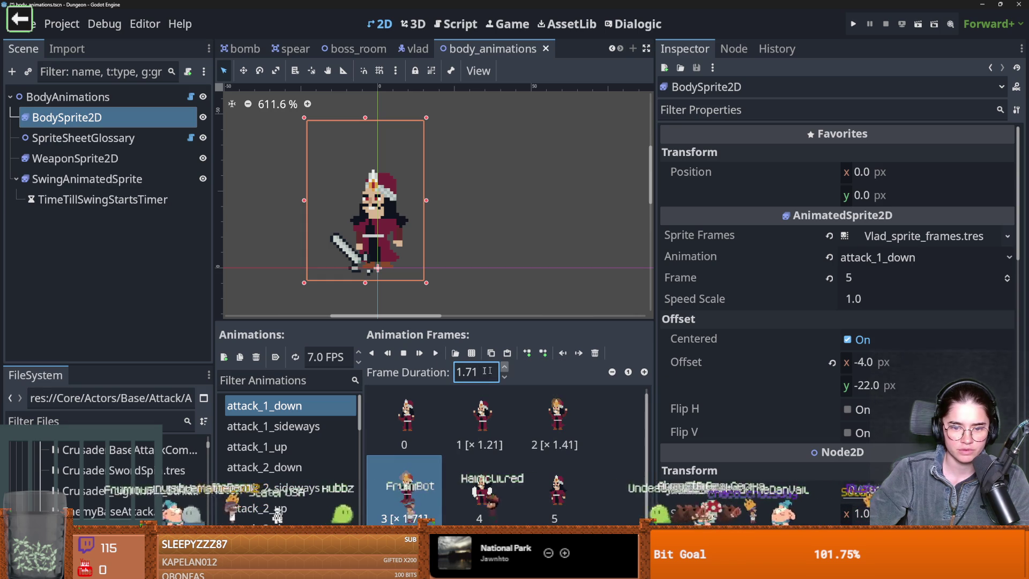
left_click(435, 352)
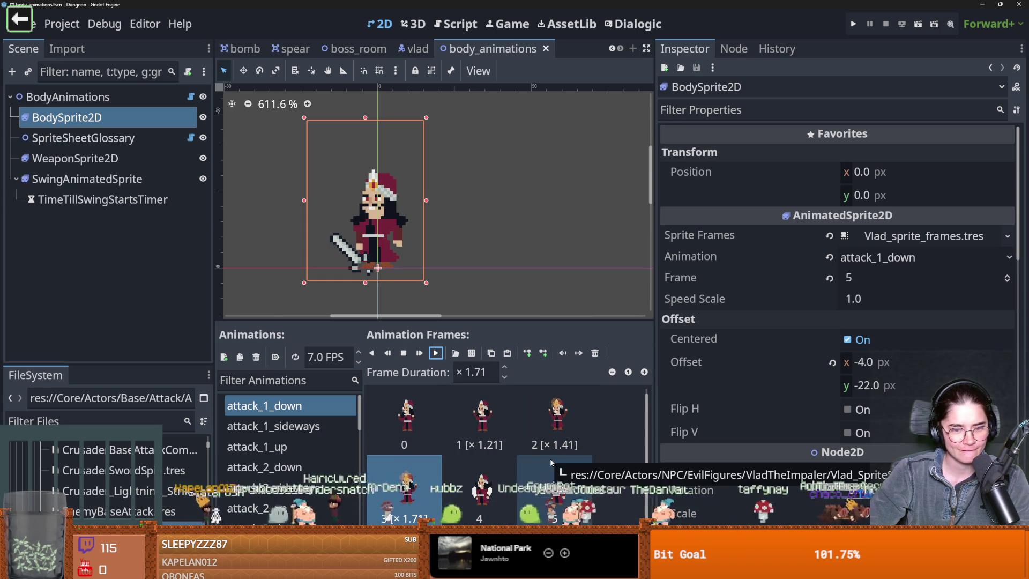
left_click(563, 427)
left_click(482, 418)
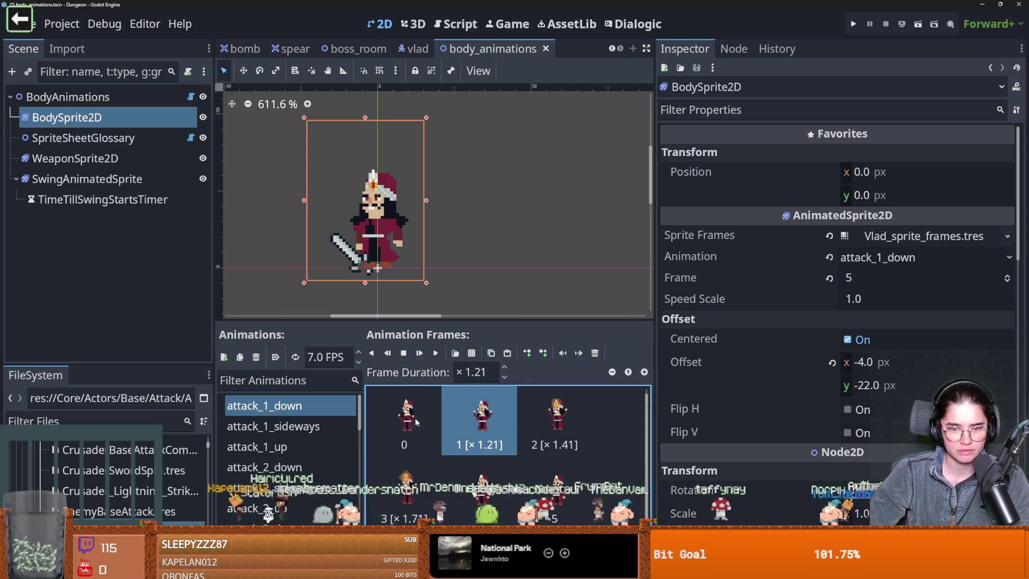
left_click(426, 419)
key("ctrl+s")
mouse_move(467, 320)
left_mouse_down()
mouse_move(472, 354)
mouse_move(472, 290)
left_mouse_up()
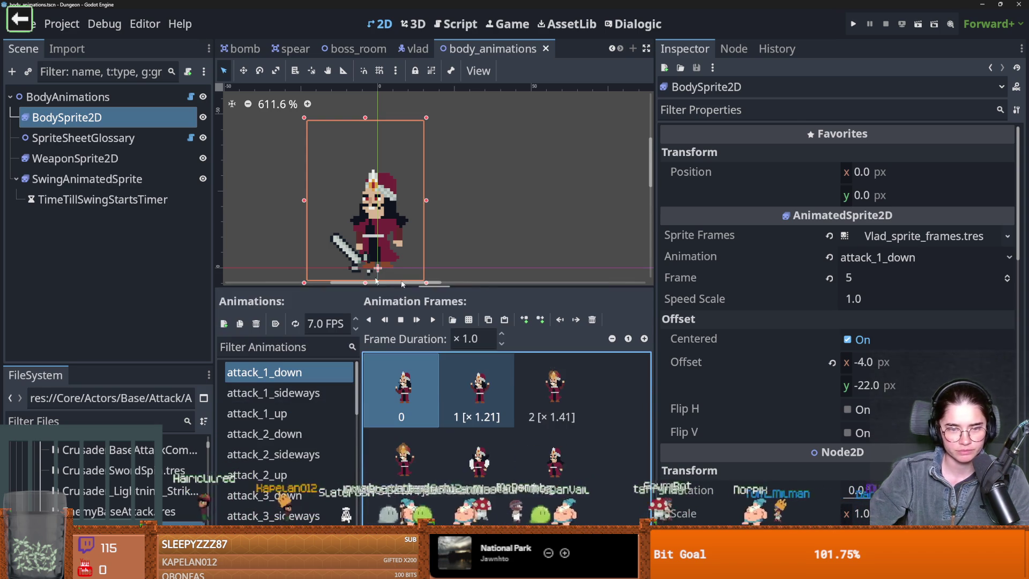
left_click(120, 97)
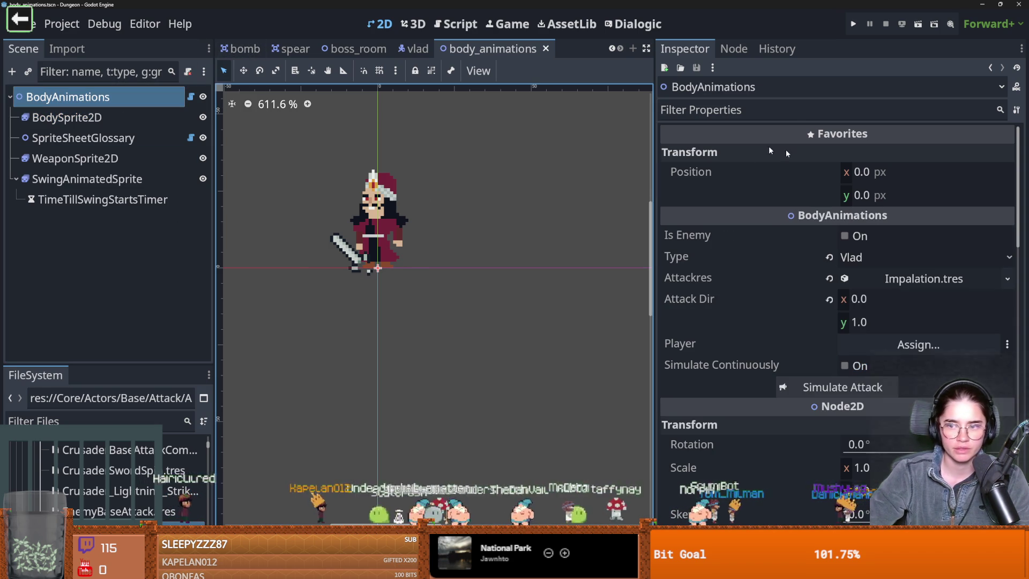
- Simulate the Impalation attack on BodyAnimations, save, and switch to the vlad scene tab
left_click(856, 386)
key("ctrl+s")
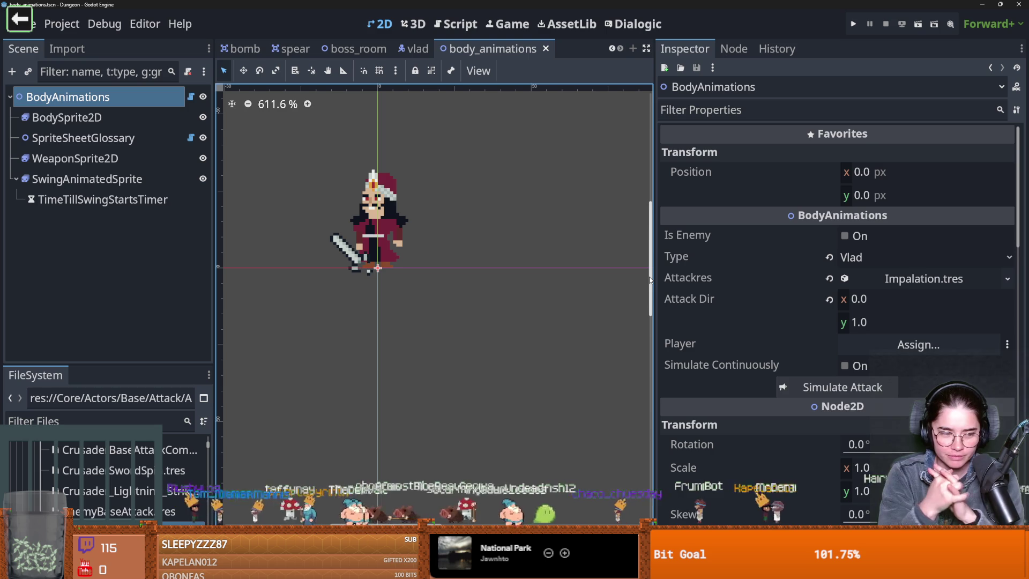
scroll(375, 215, "up", 4)
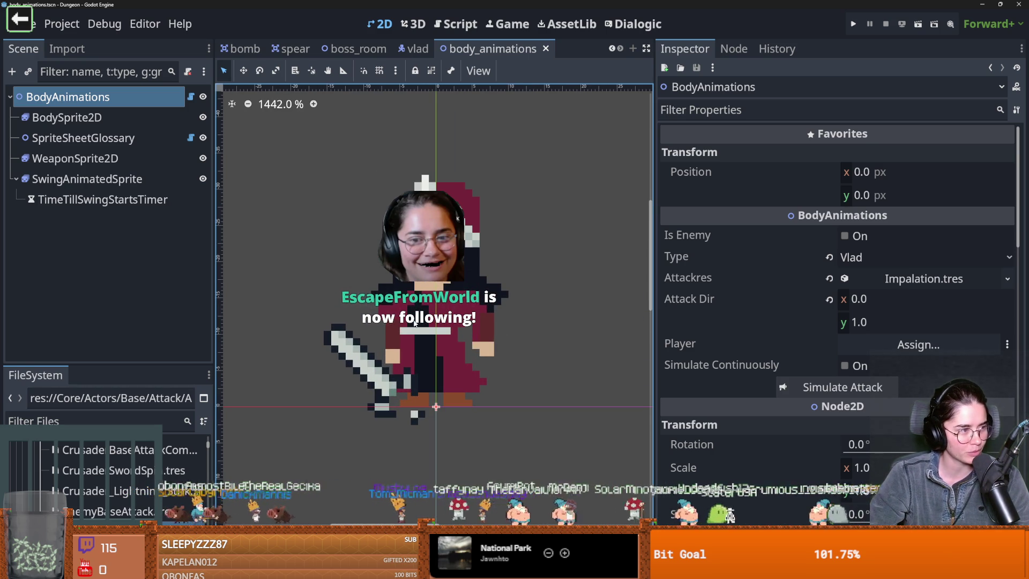
scroll(478, 326, "up", 2)
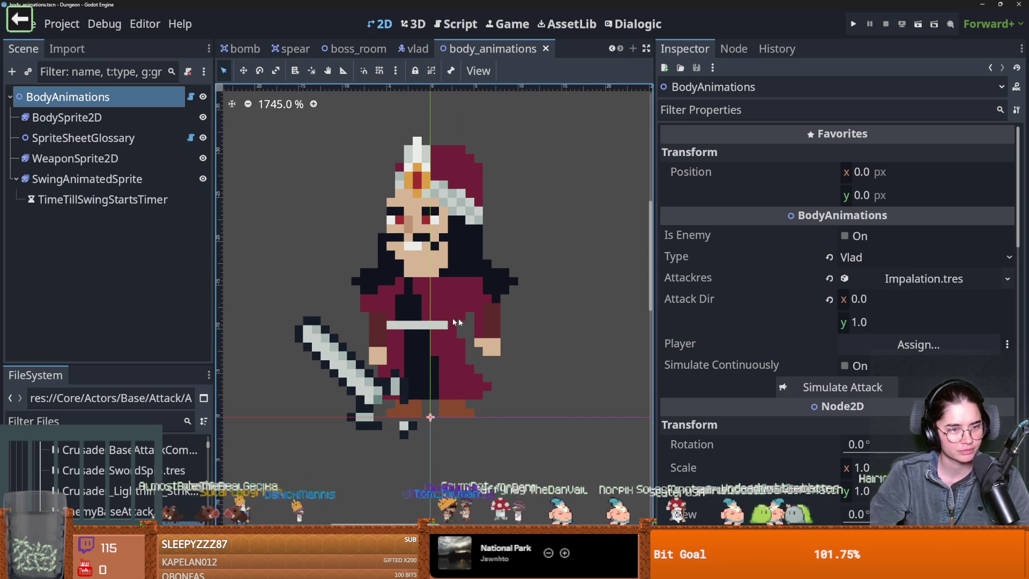
left_click_drag(147, 363, 148, 394)
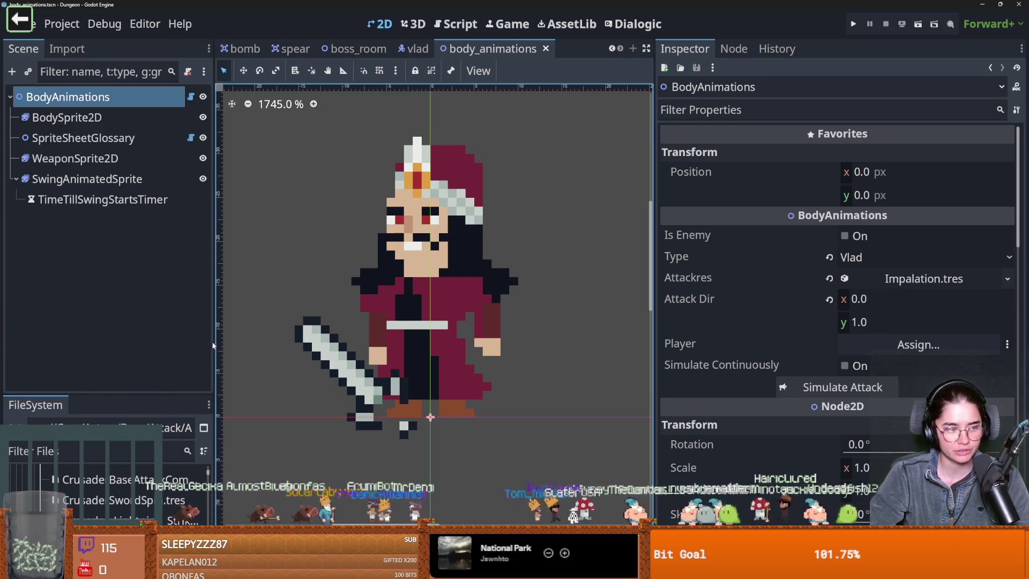
left_click_drag(214, 343, 188, 344)
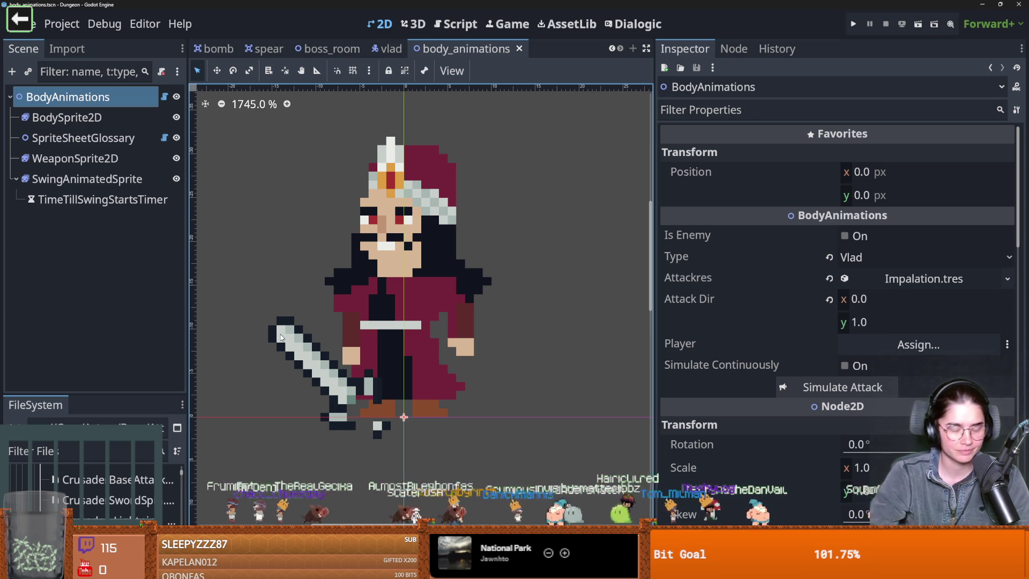
left_click(374, 49)
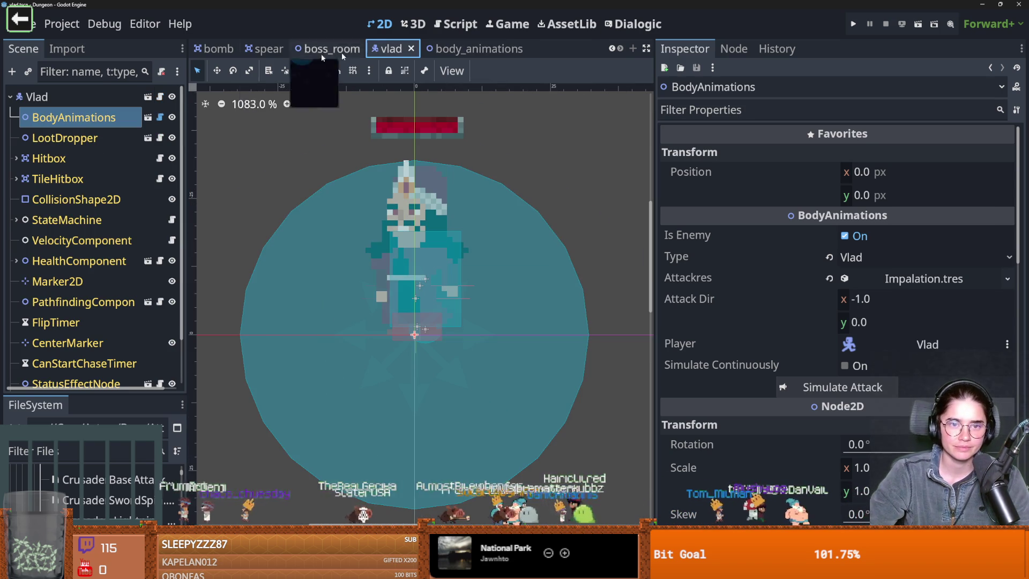
- Open body_animations.gd and read simulate_attack calling attack_animations with attackres and attack_dir
left_click(160, 97)
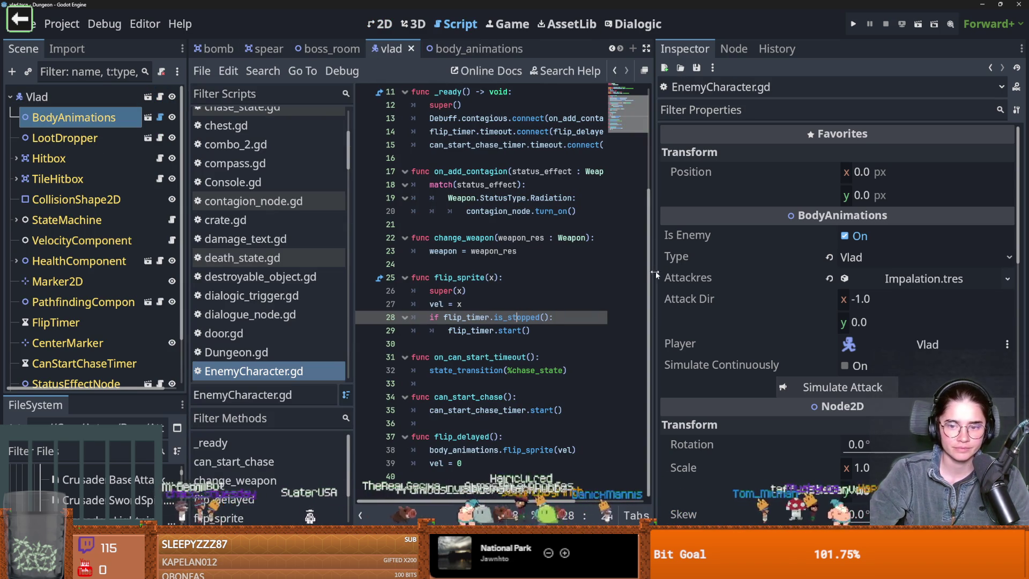
left_click_drag(654, 273, 885, 274)
scroll(594, 268, "up", 4)
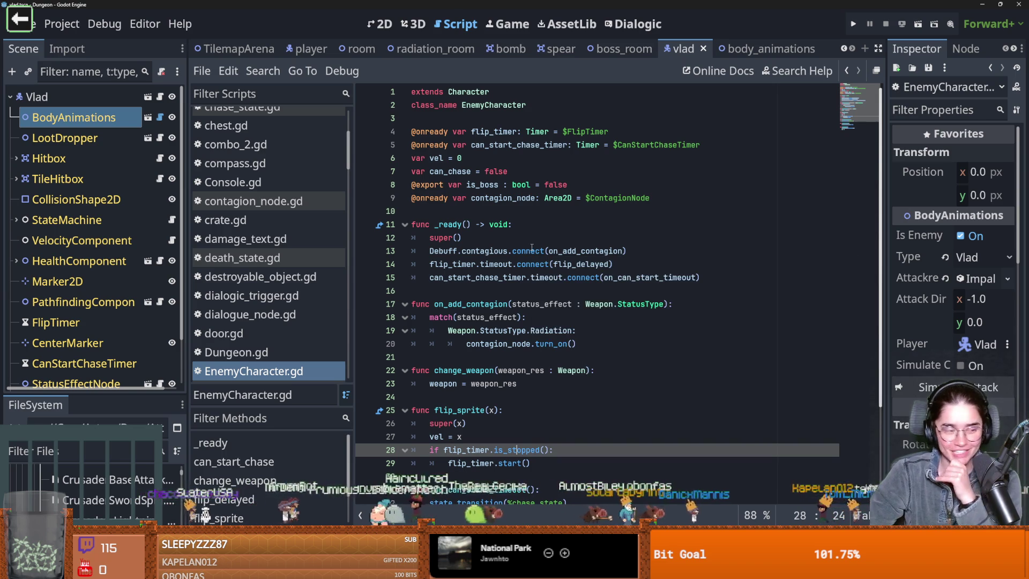
mouse_move(532, 247)
scroll(553, 265, "down", 2)
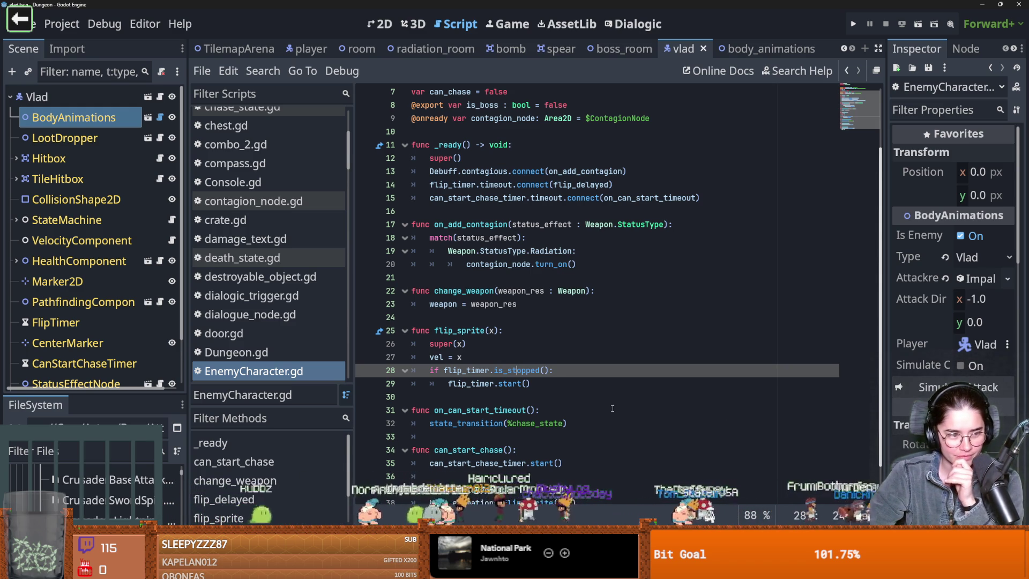
scroll(472, 339, "up", 2)
left_click(449, 293)
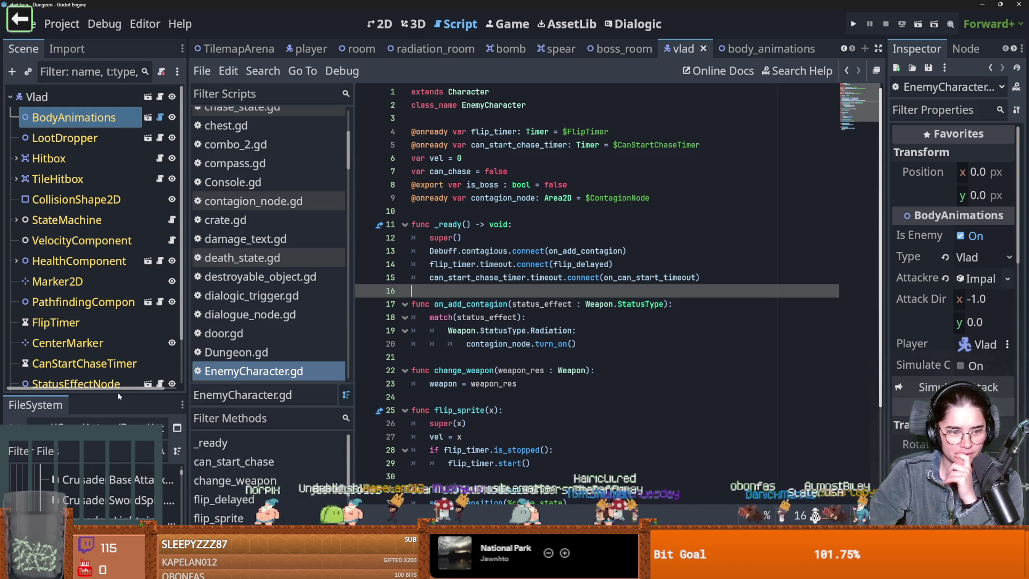
left_click_drag(85, 398, 84, 478)
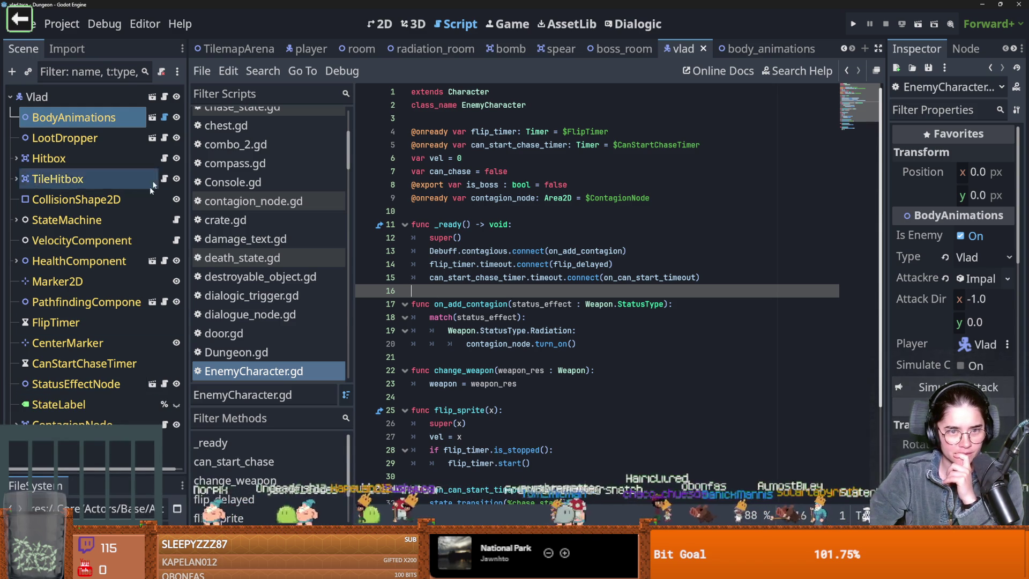
left_click(165, 117)
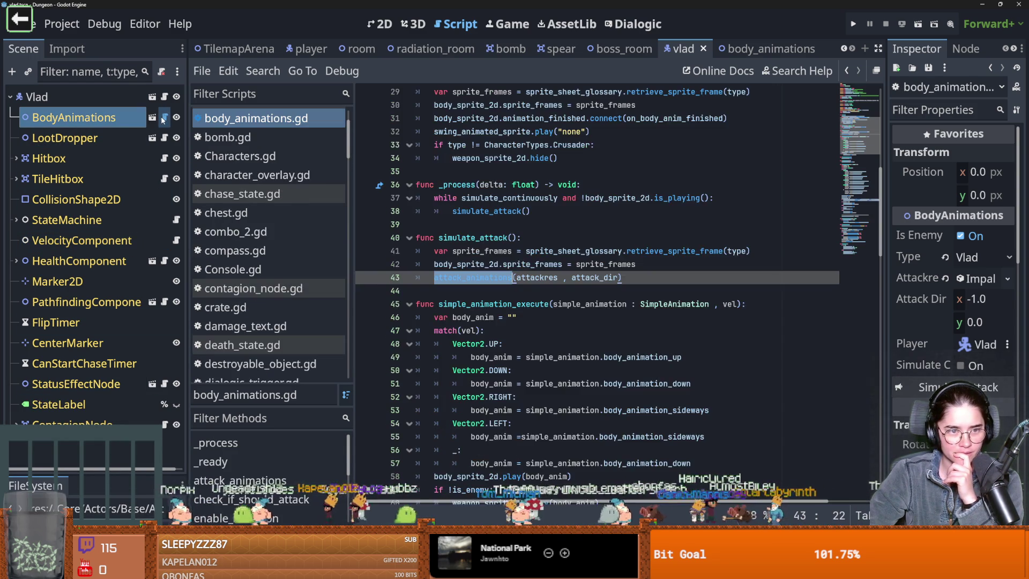
- Read body_animations.gd through lines 27–35, then select Vlad and return to the 2D view
scroll(603, 365, "up", 4)
left_click(512, 296)
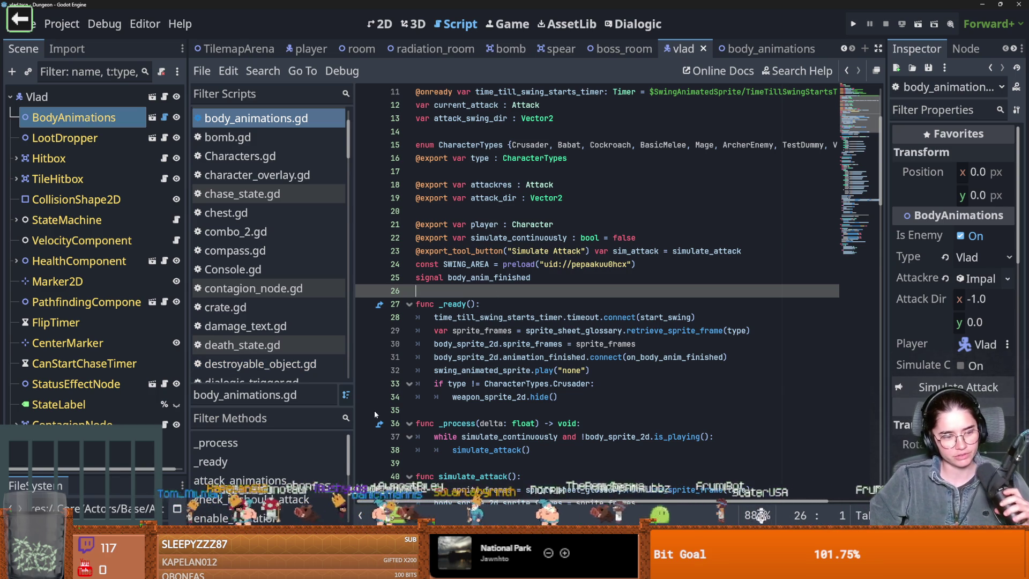
left_click(515, 309)
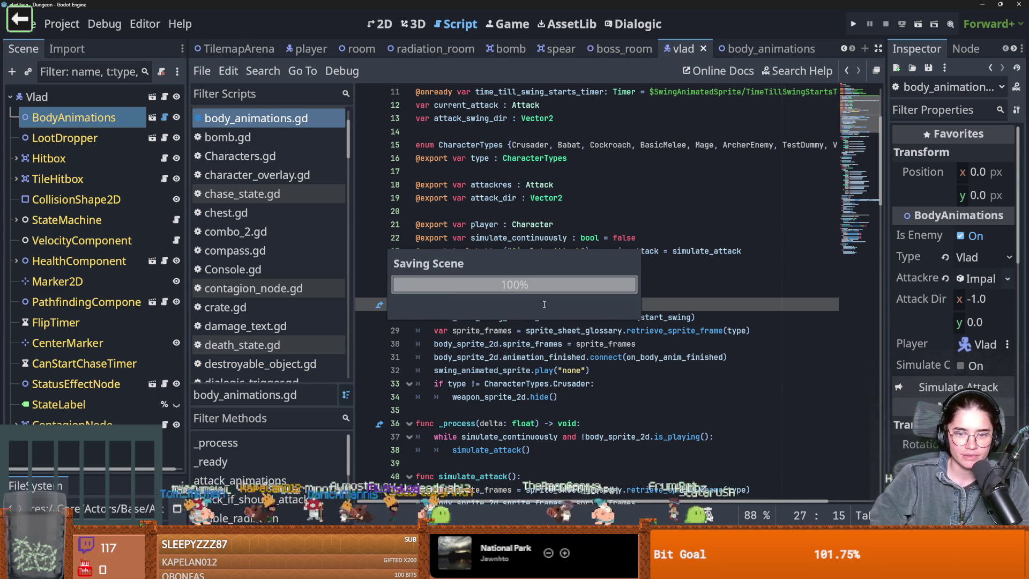
scroll(536, 338, "down", 2)
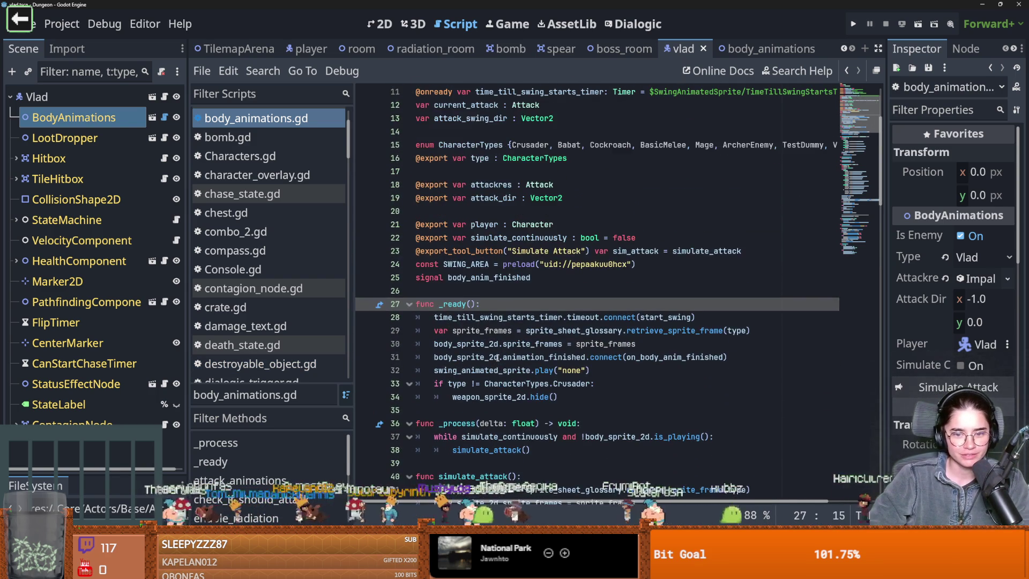
scroll(568, 375, "down", 1)
left_click(536, 291)
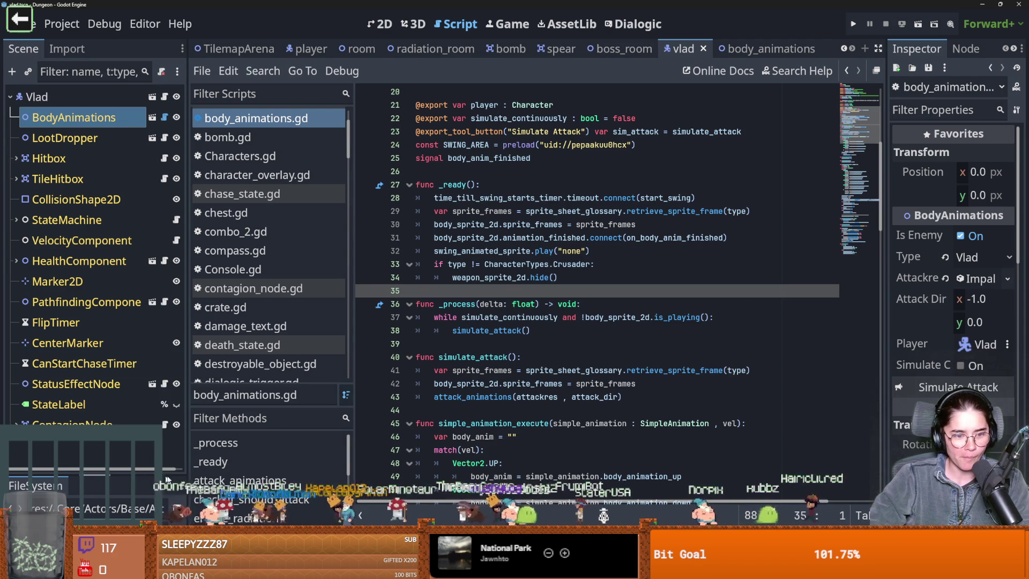
left_click_drag(187, 475, 214, 474)
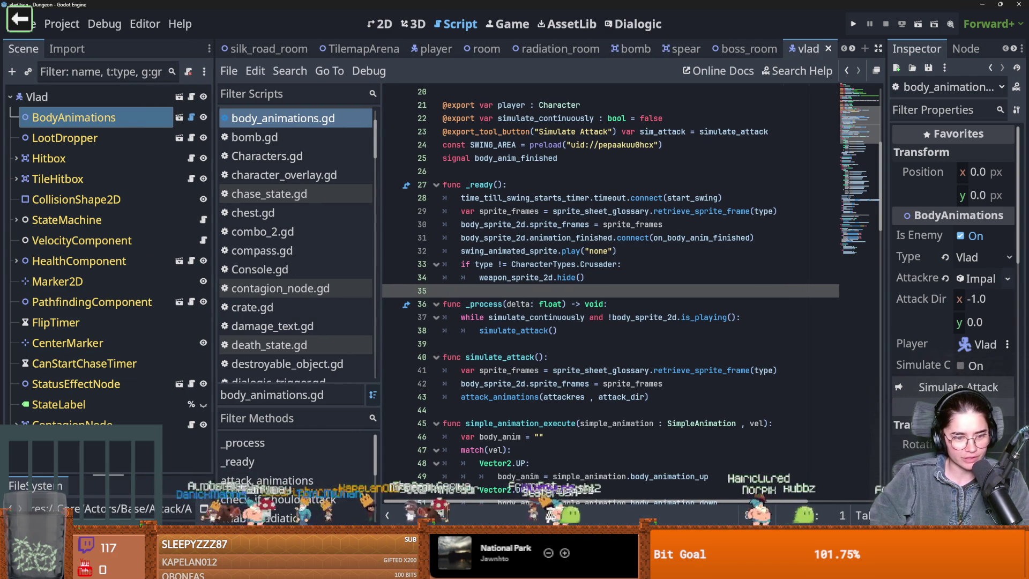
scroll(519, 356, "down", 6)
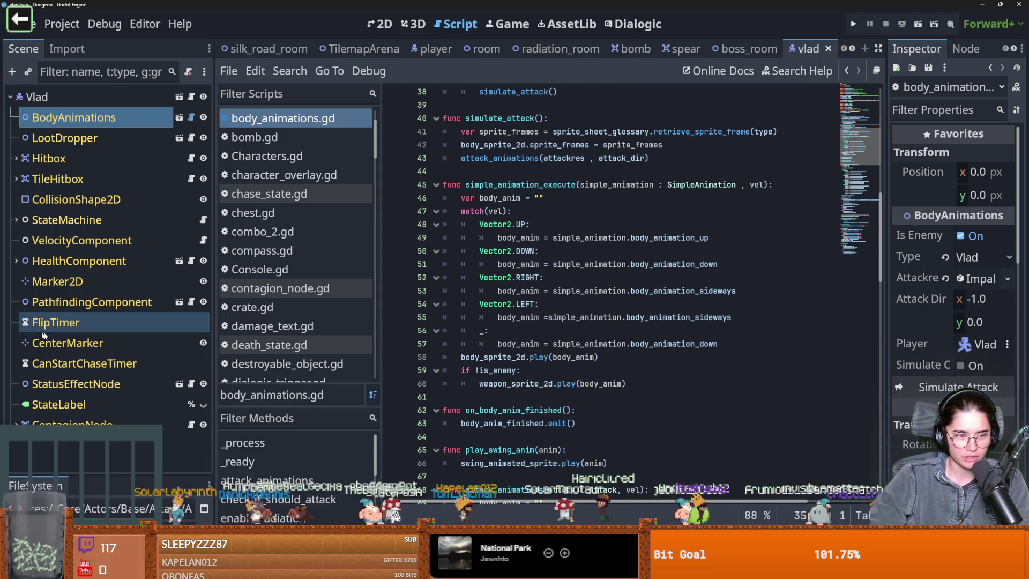
scroll(520, 356, "up", 3)
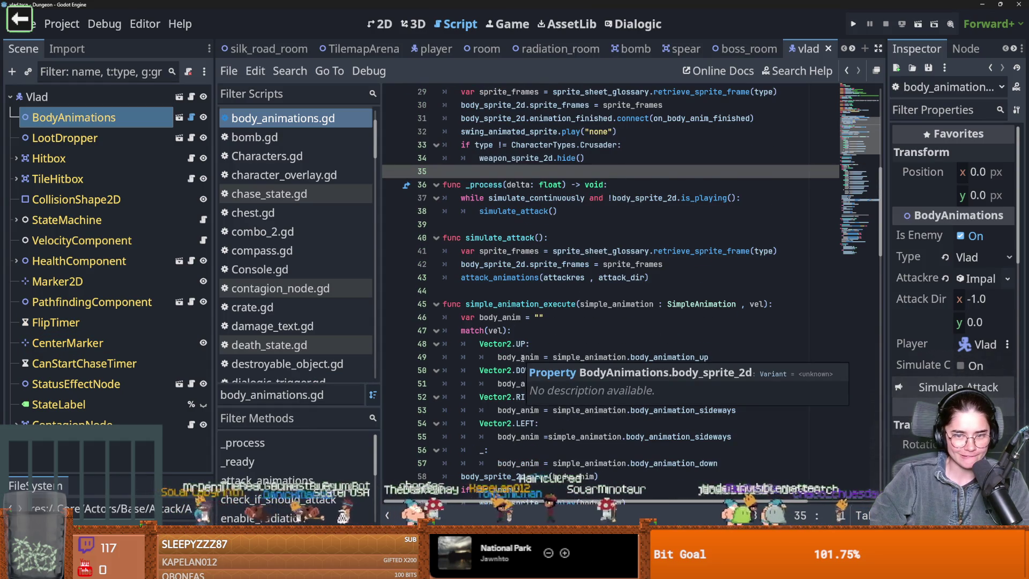
scroll(482, 375, "up", 4)
left_click(75, 103)
key("ctrl+F1")
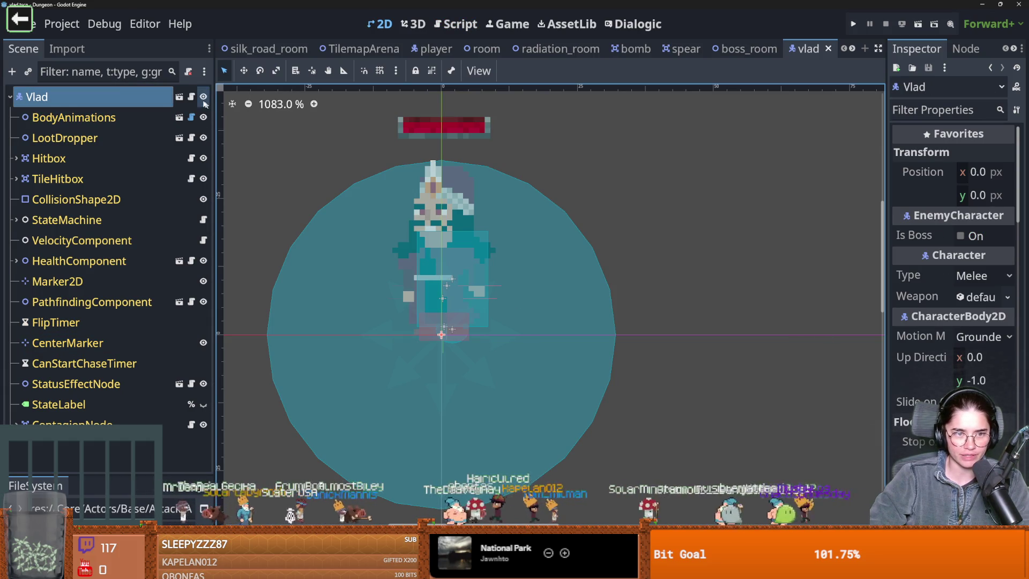
- Filter the FileSystem for 'baba', open the Babat scene, and jump to the EnemyCharacter class
left_click(191, 96)
left_click(278, 370)
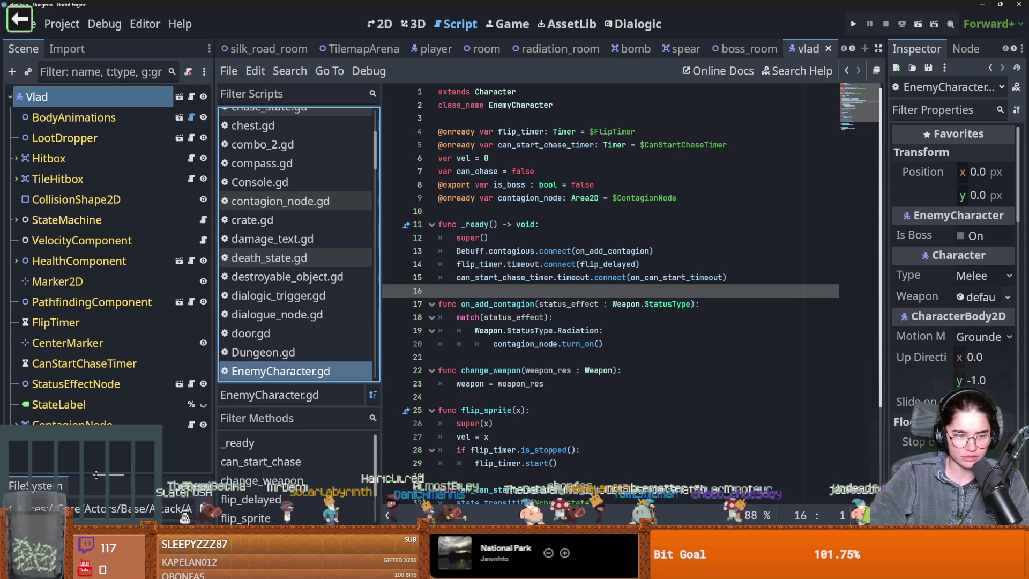
left_click_drag(96, 475, 96, 269)
left_click(98, 328)
type("baba")
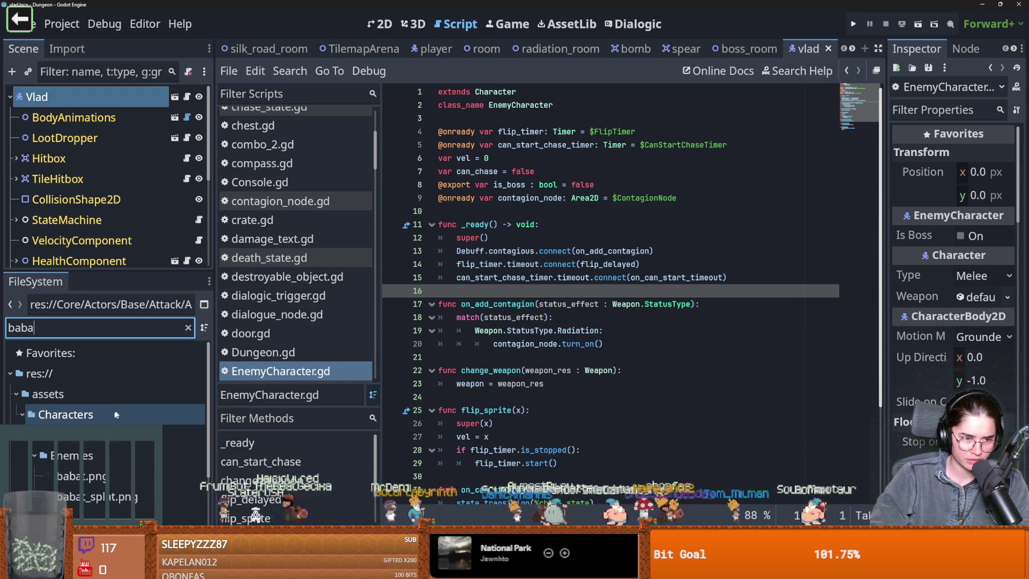
key("Return")
scroll(187, 120, "up", 3)
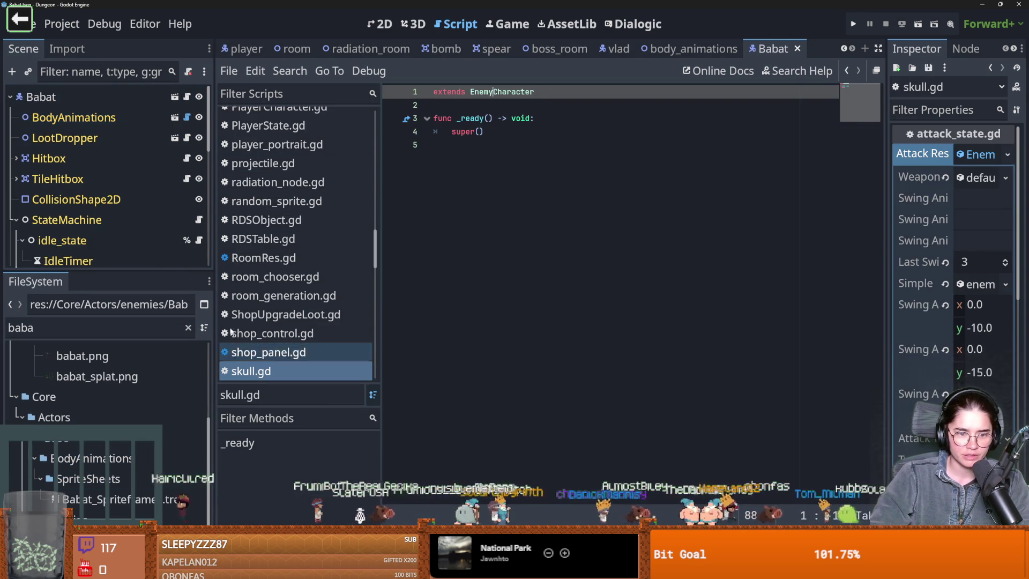
left_click(493, 91, "ctrl")
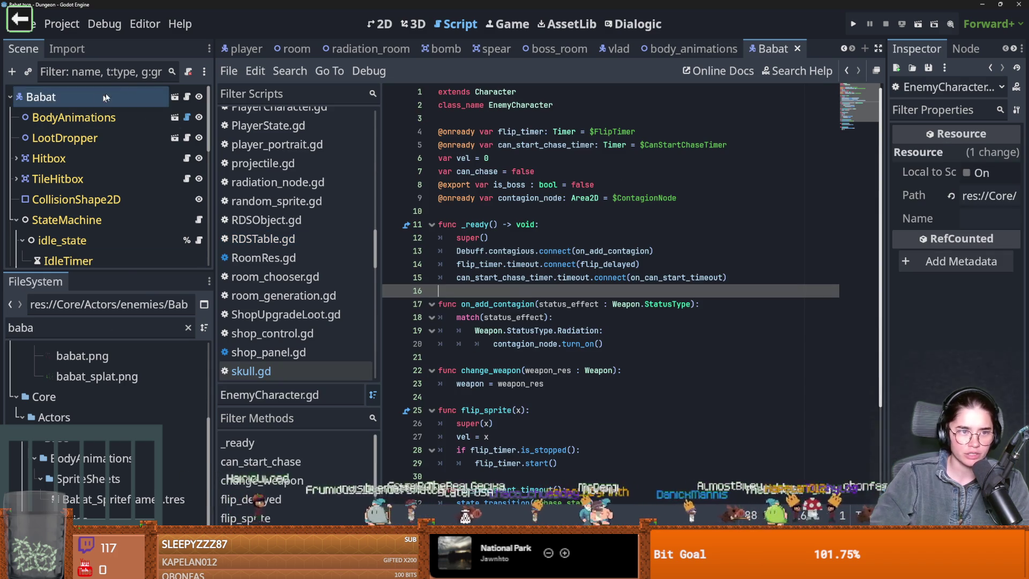
- Back on the vlad scene, filter files for 'enemy' and open boss_enemy.gd
left_click(617, 49)
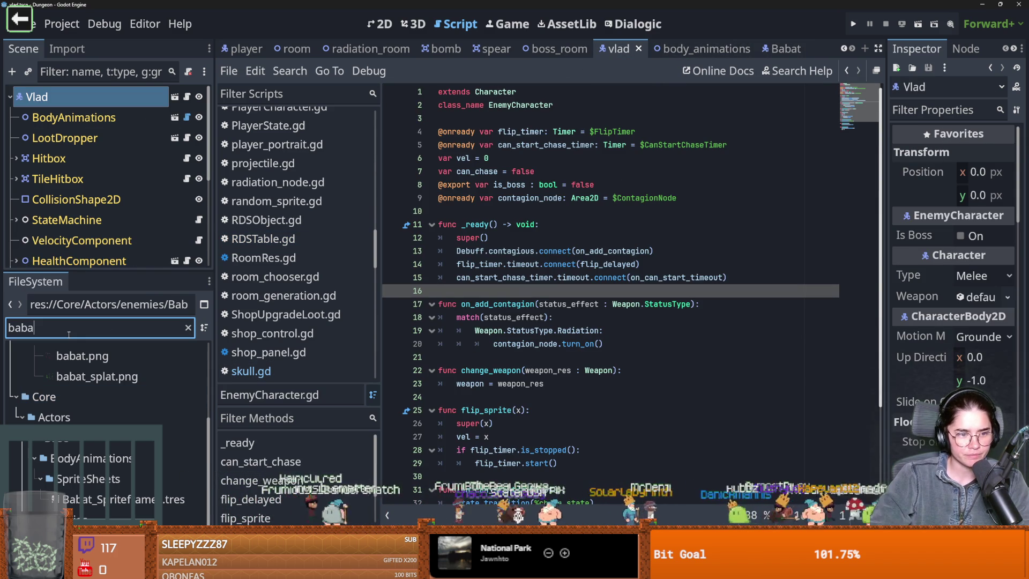
type("ene")
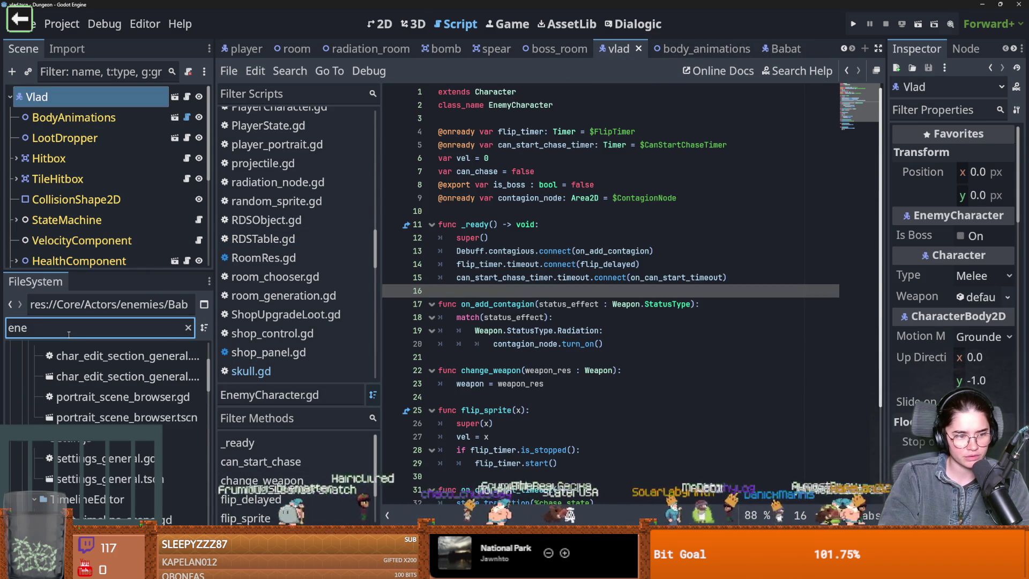
type("my")
scroll(107, 402, "down", 5)
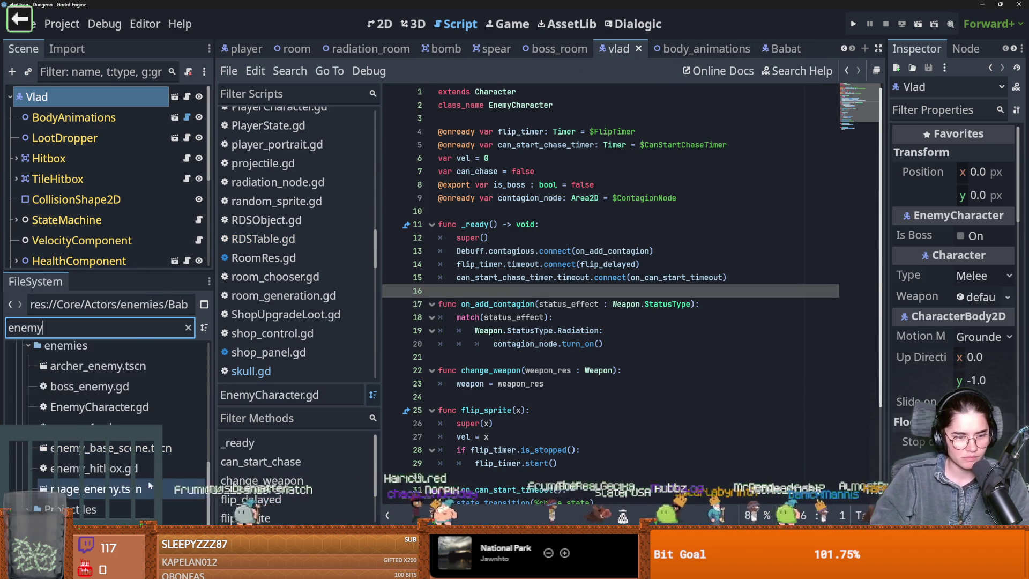
left_click_drag(214, 506, 262, 498)
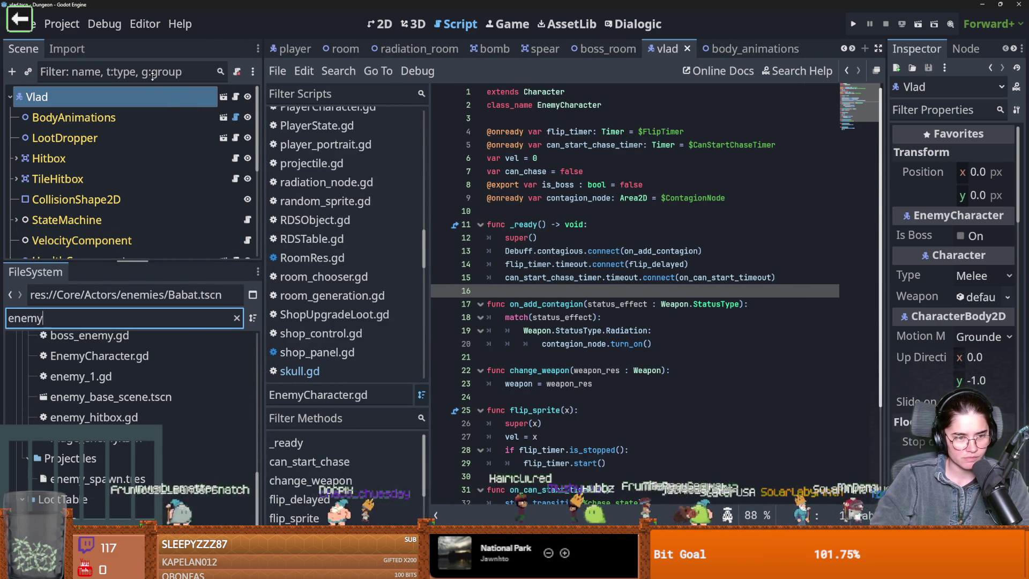
left_click(99, 356)
scroll(125, 415, "up", 2)
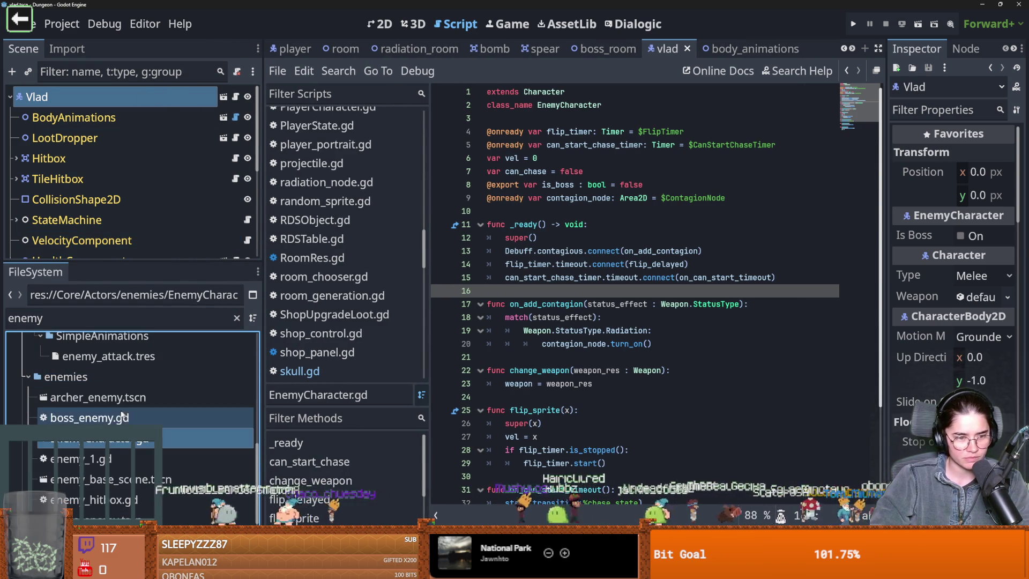
double_click(125, 417)
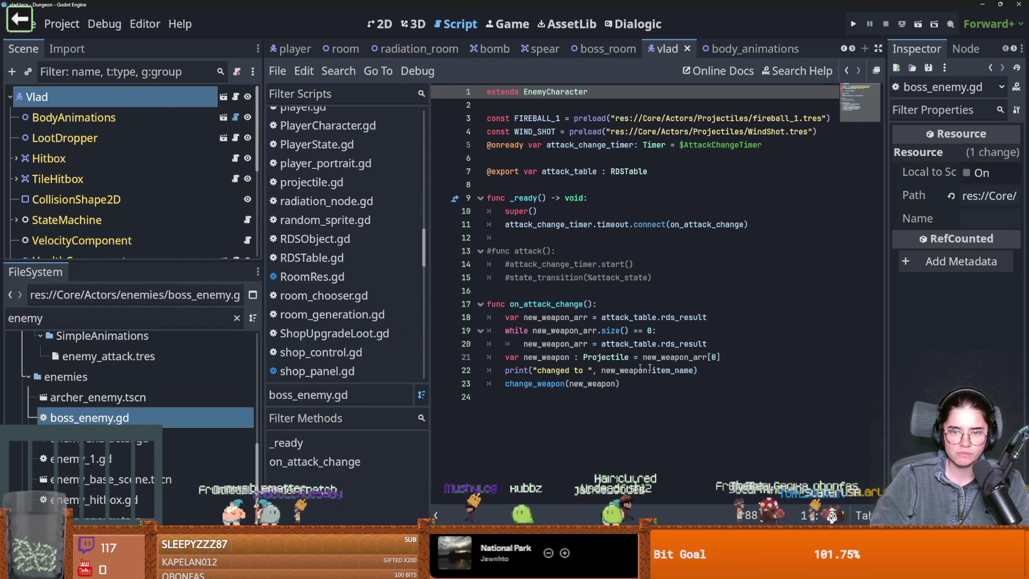
- Review boss_enemy.gd's FIREBALL_1, on_attack_change, attack_change_timer and attack_table usages
double_click(544, 119)
double_click(546, 304)
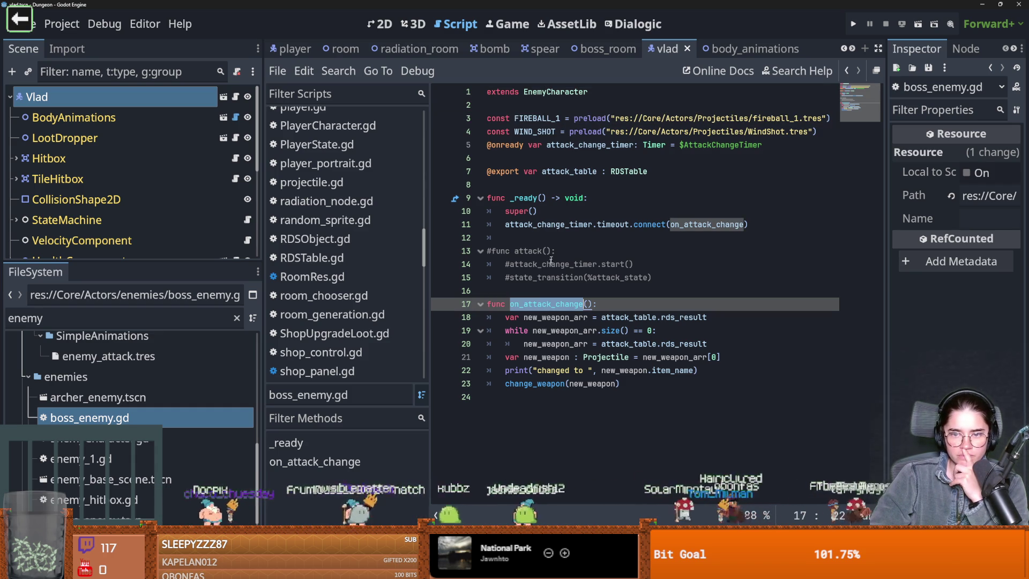
double_click(553, 230)
double_click(552, 270)
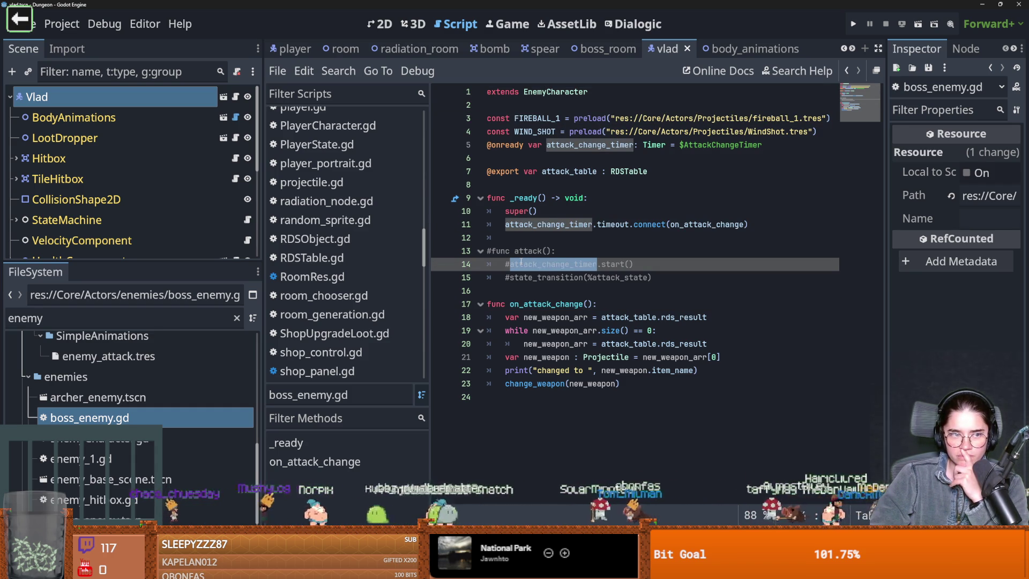
left_click_drag(154, 262, 155, 303)
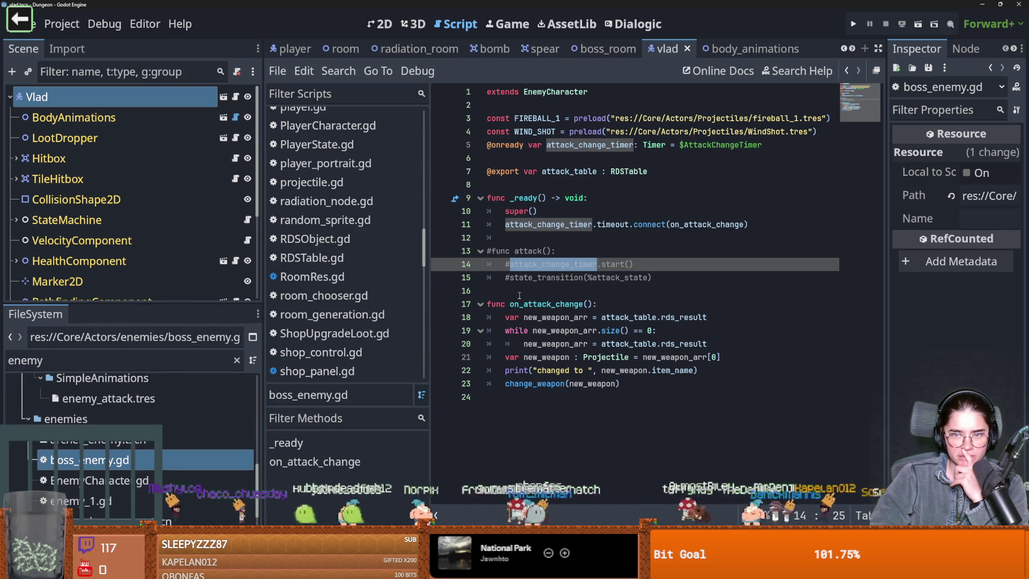
double_click(568, 172)
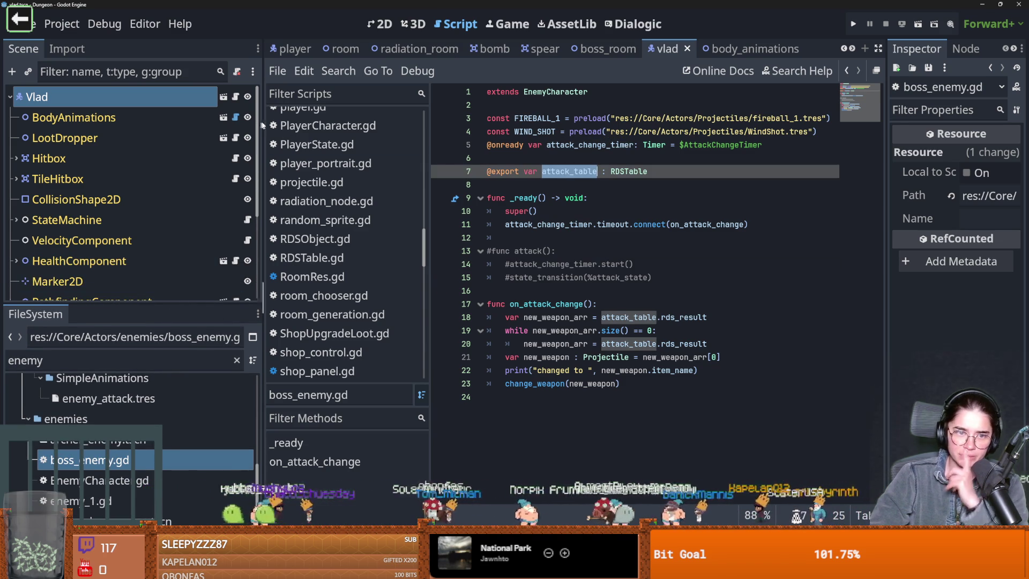
- Return to Vlad's 2D view and scroll the Inspector down toward the Script property
key("ctrl+F1")
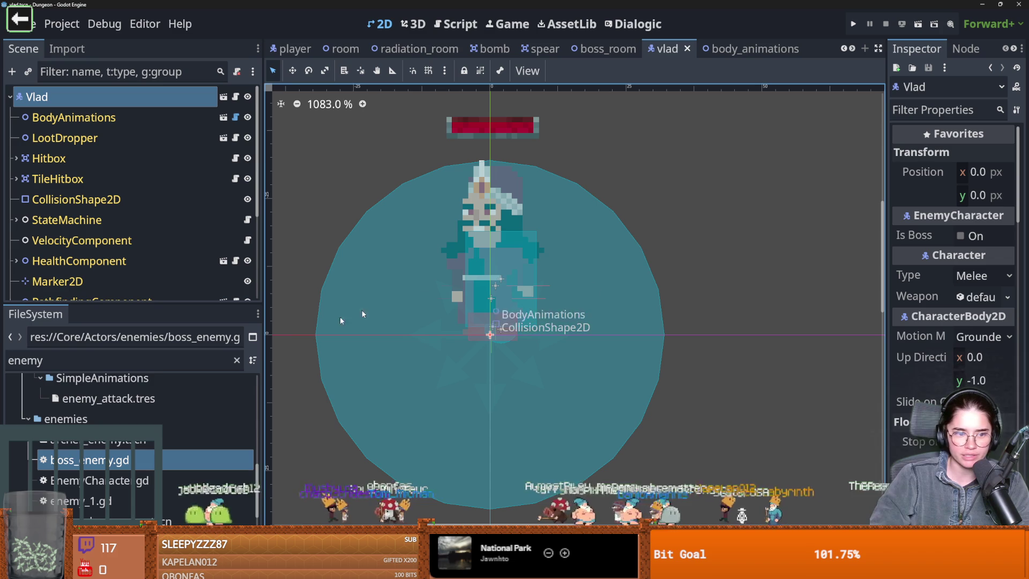
scroll(137, 456, "down", 3)
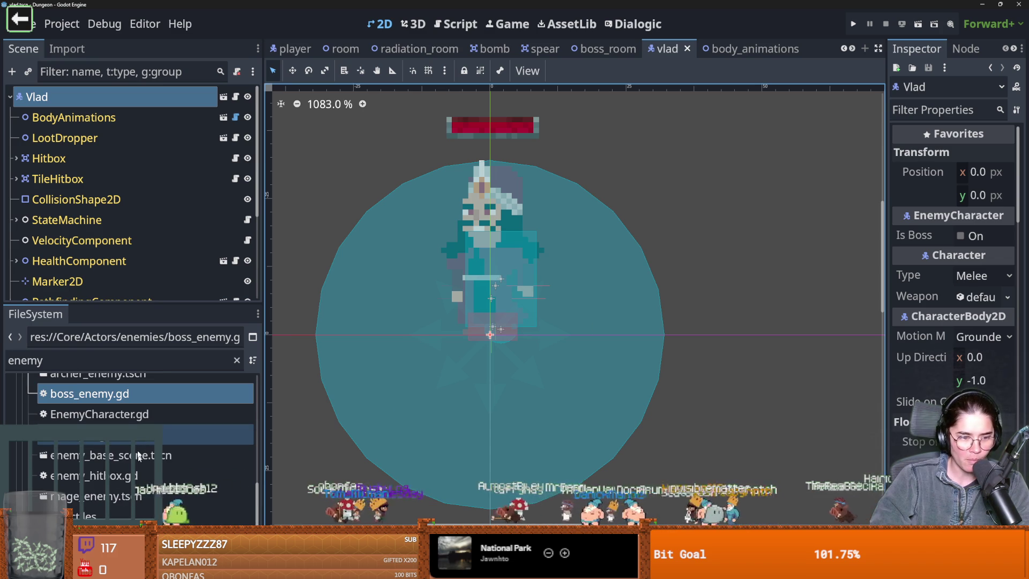
scroll(953, 257, "down", 5)
scroll(954, 257, "down", 4)
left_click_drag(886, 257, 645, 258)
scroll(773, 454, "down", 5)
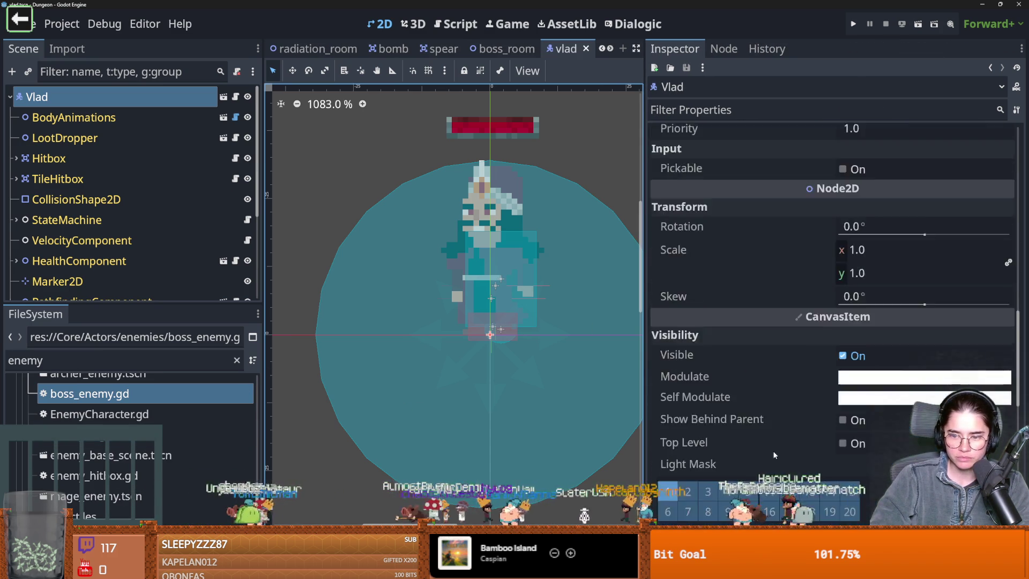
scroll(773, 454, "down", 10)
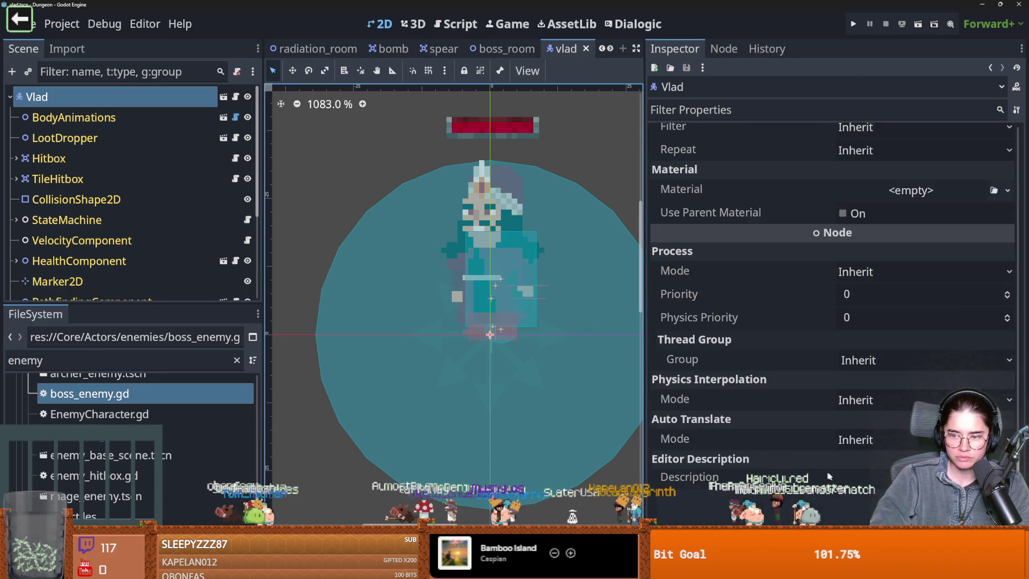
- Quick-load boss_enemy.gd into Vlad's script slot
left_click(862, 518)
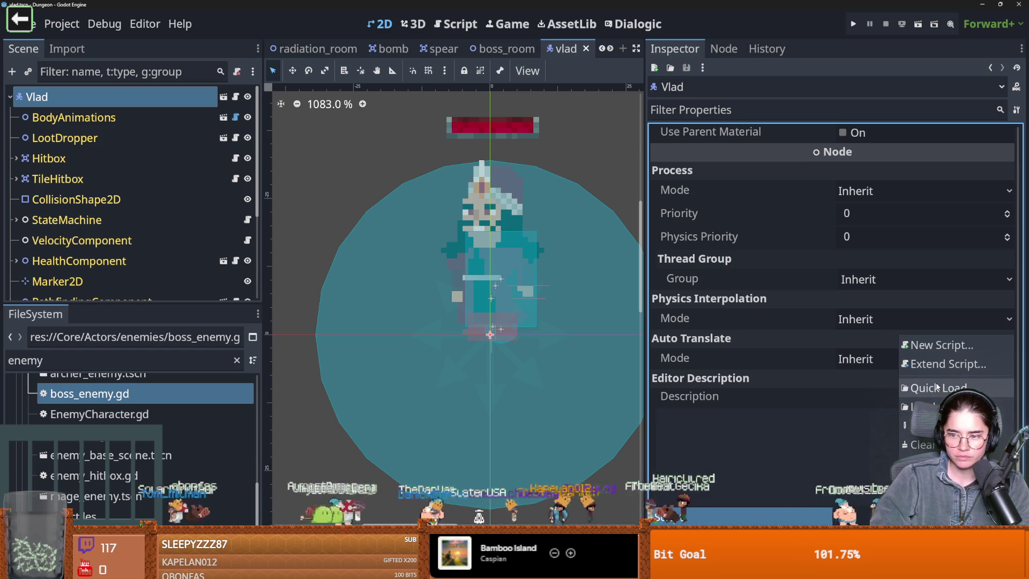
left_click(937, 386)
type("boss")
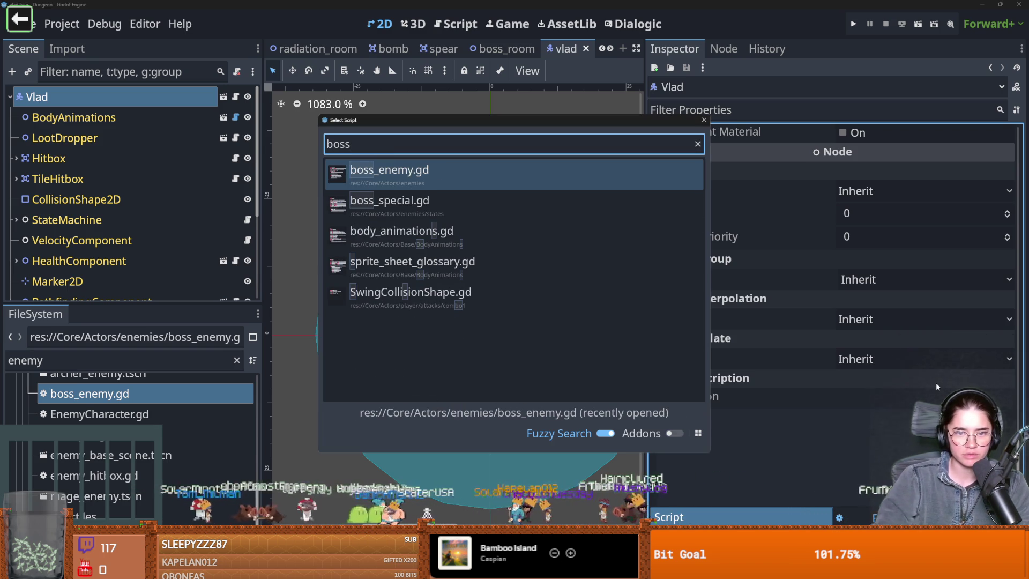
key("Return")
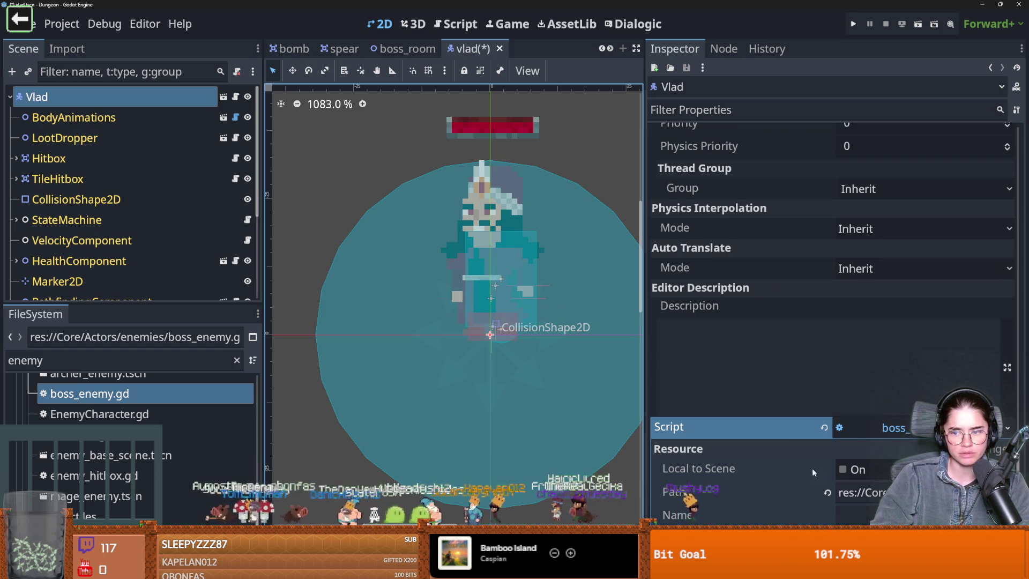
- Open the attached boss_enemy script in the code editor and look through its code
left_click(875, 434)
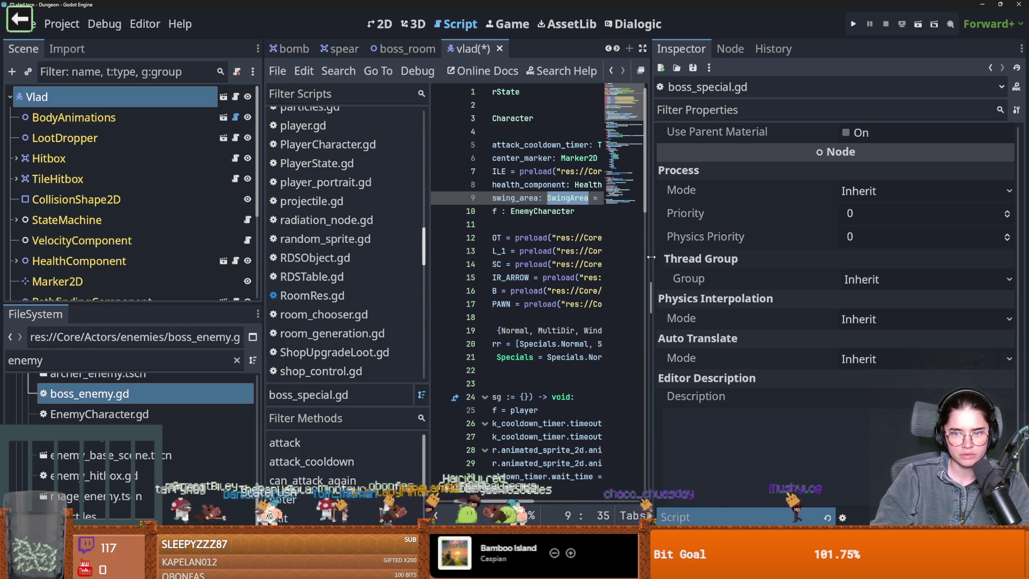
left_click_drag(651, 266, 871, 266)
scroll(684, 284, "left", 2)
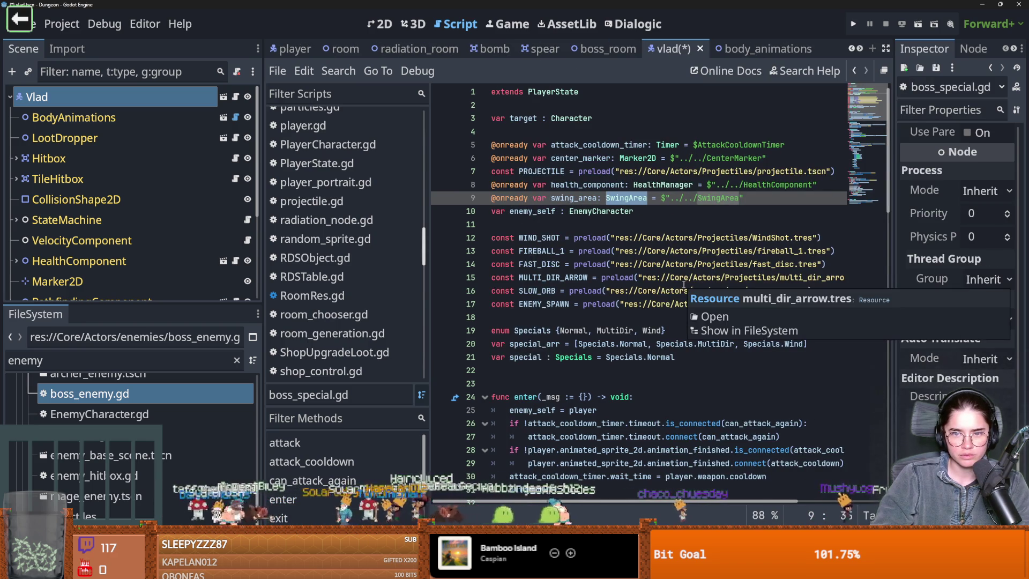
scroll(684, 284, "down", 10)
scroll(684, 285, "down", 8)
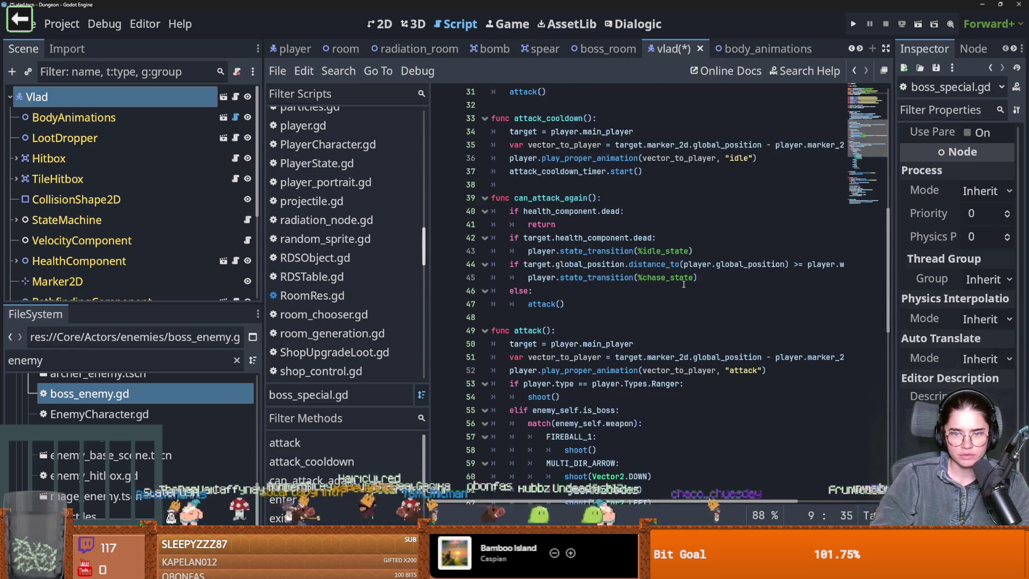
scroll(683, 284, "up", 2)
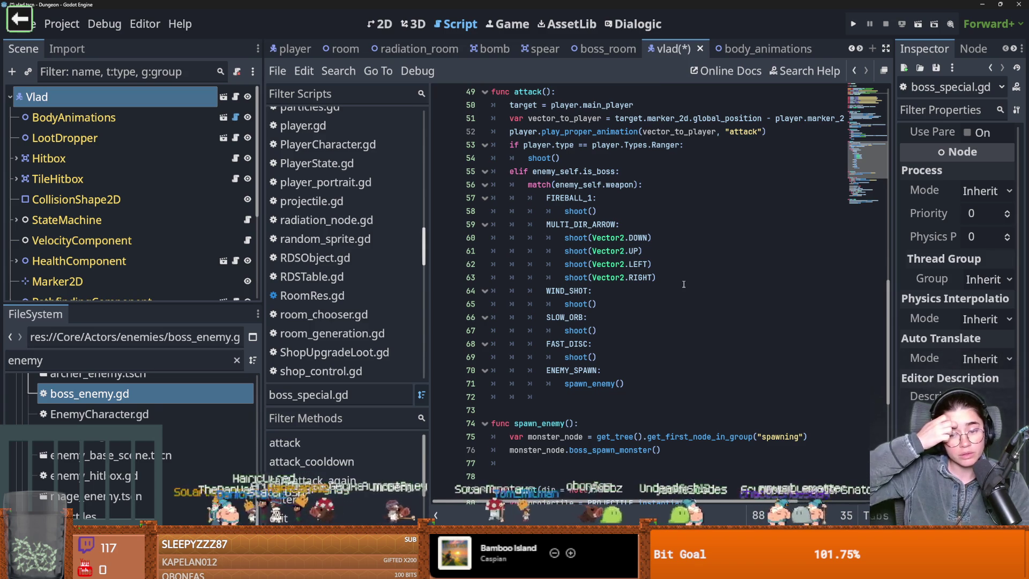
scroll(605, 159, "up", 7)
scroll(605, 158, "up", 5)
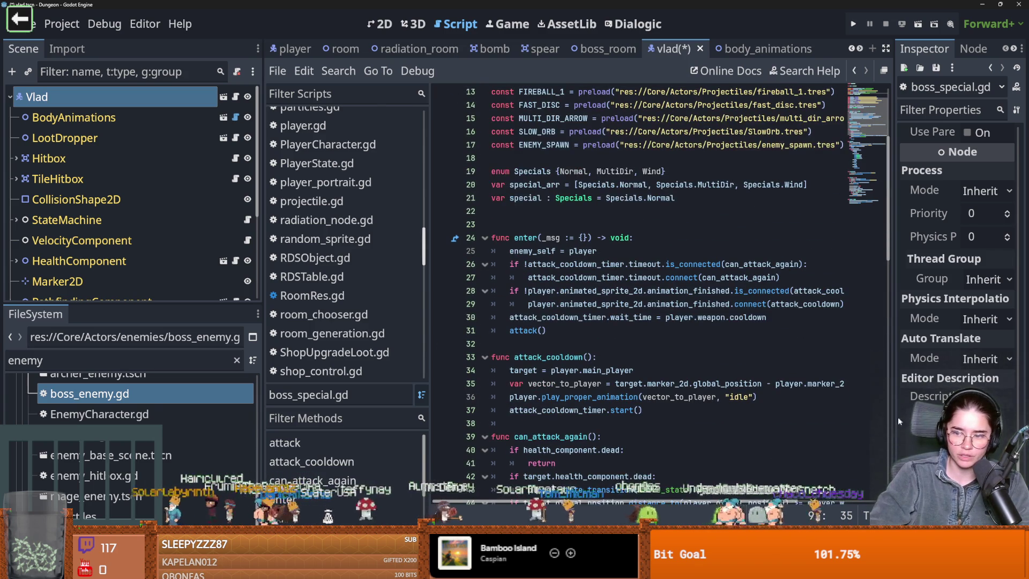
- Load boss_enemy.gd into Vlad's script property again and save the vlad scene
left_click_drag(893, 433, 652, 421)
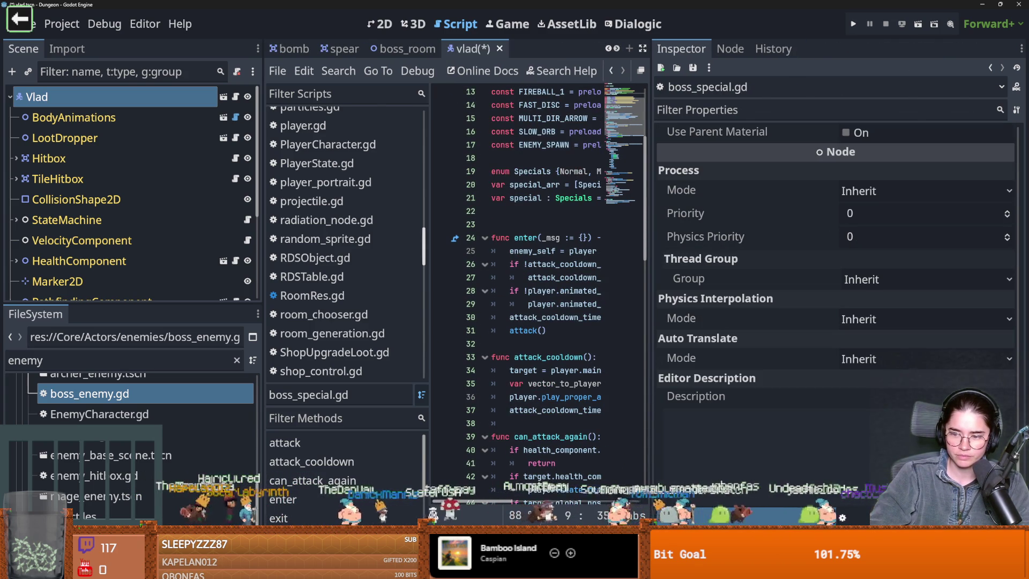
left_click(925, 467)
left_click(925, 382)
type("boss")
key("Return")
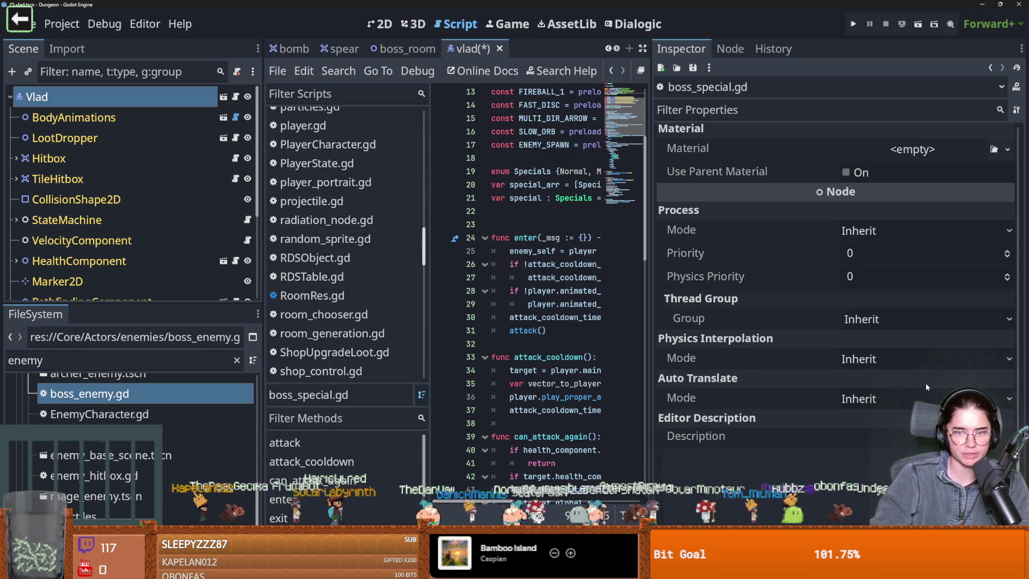
key("ctrl+s")
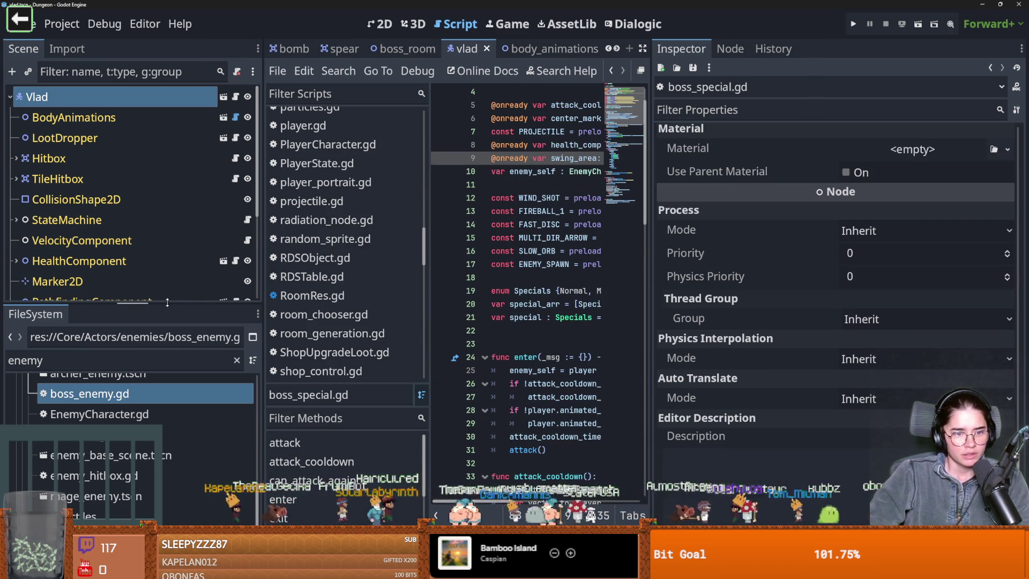
- Expand StateMachine in the scene tree to show its states and view Vlad in 2D
left_click_drag(129, 304, 131, 418)
left_click(16, 219)
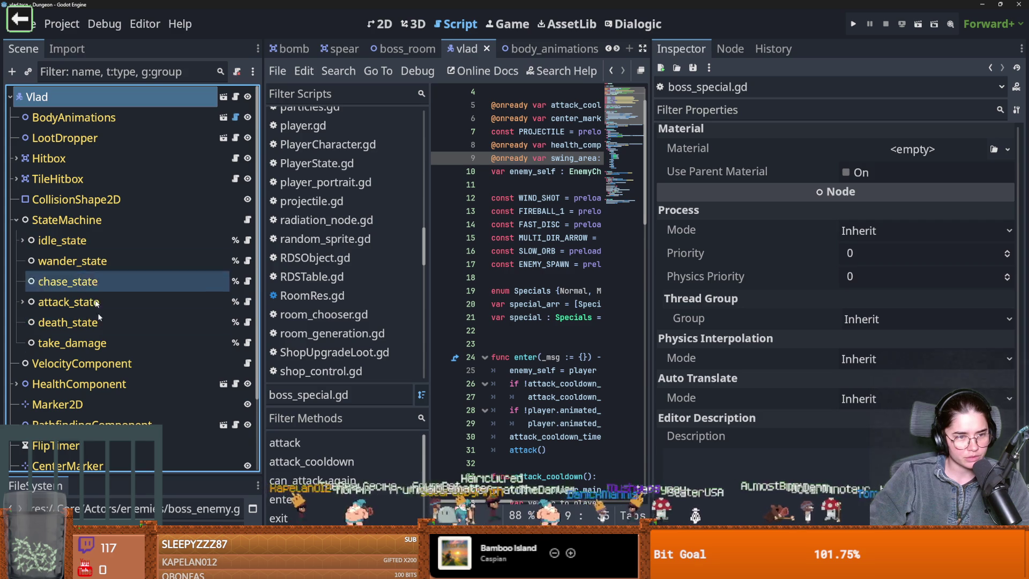
left_click_drag(262, 300, 194, 295)
left_click(380, 23)
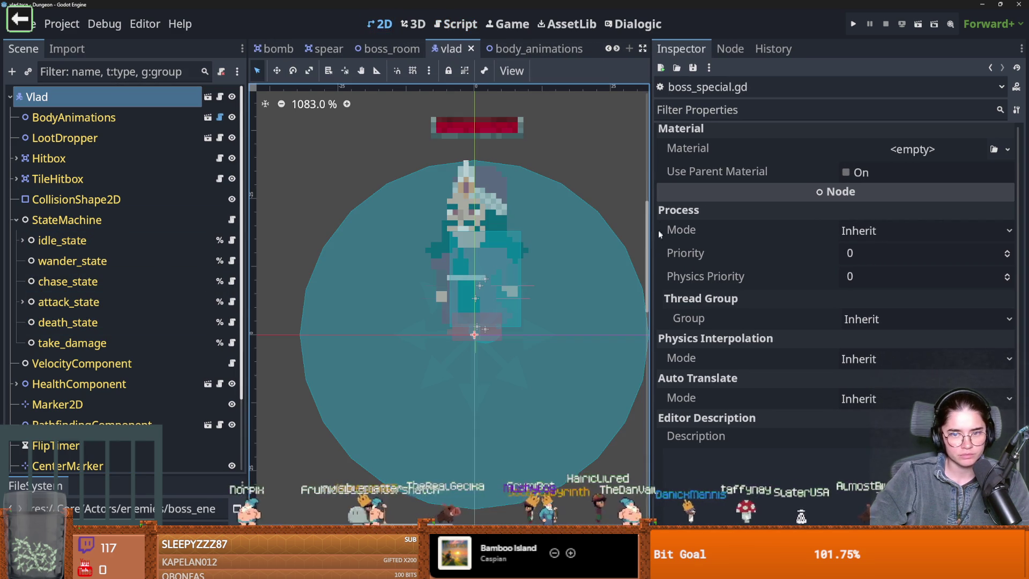
left_click_drag(651, 255, 835, 252)
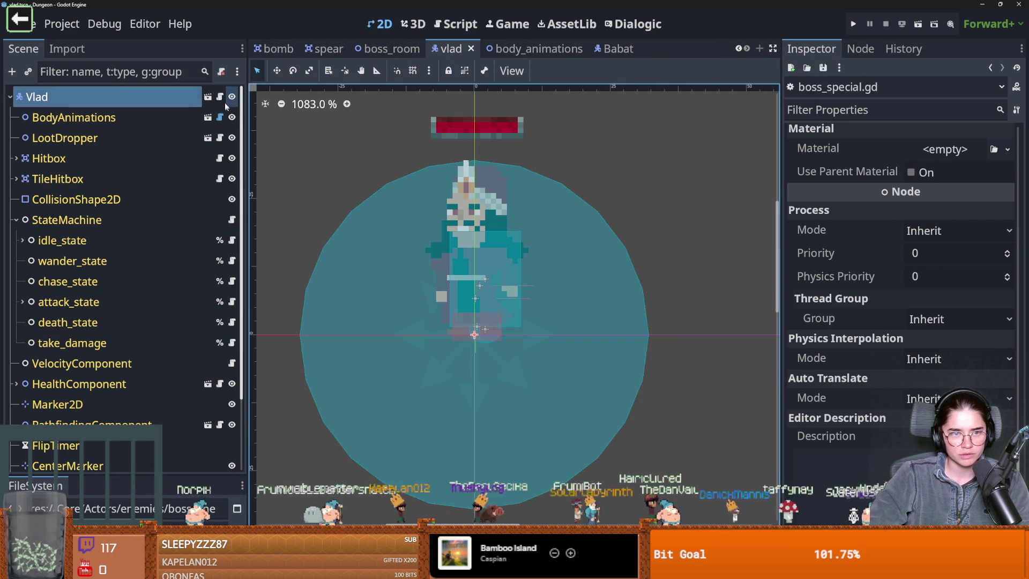
- Return to the script workspace and give Vlad a new RDSTable as its Attack Table
key("ctrl+F3")
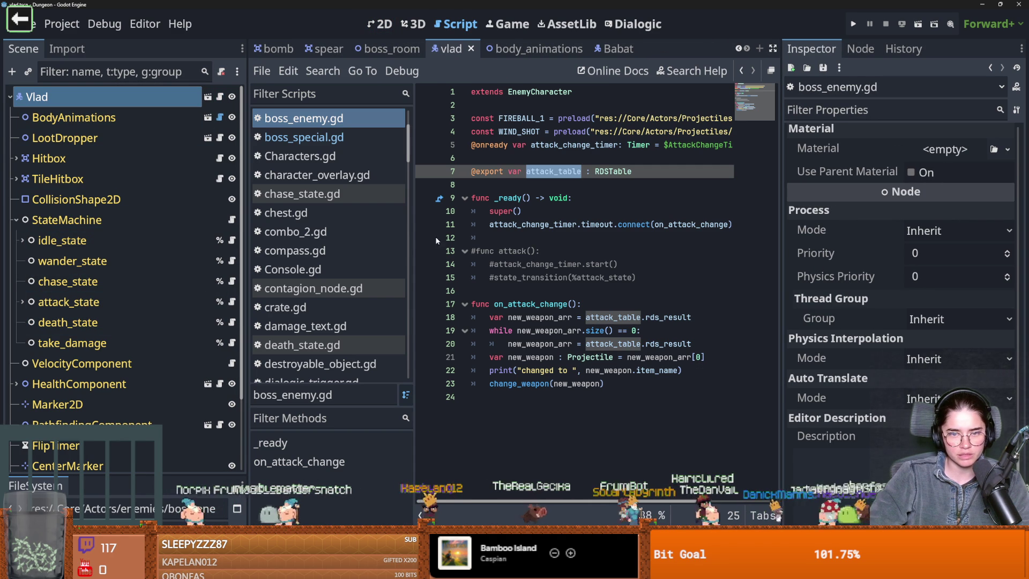
left_click_drag(412, 240, 362, 236)
scroll(890, 247, "up", 20)
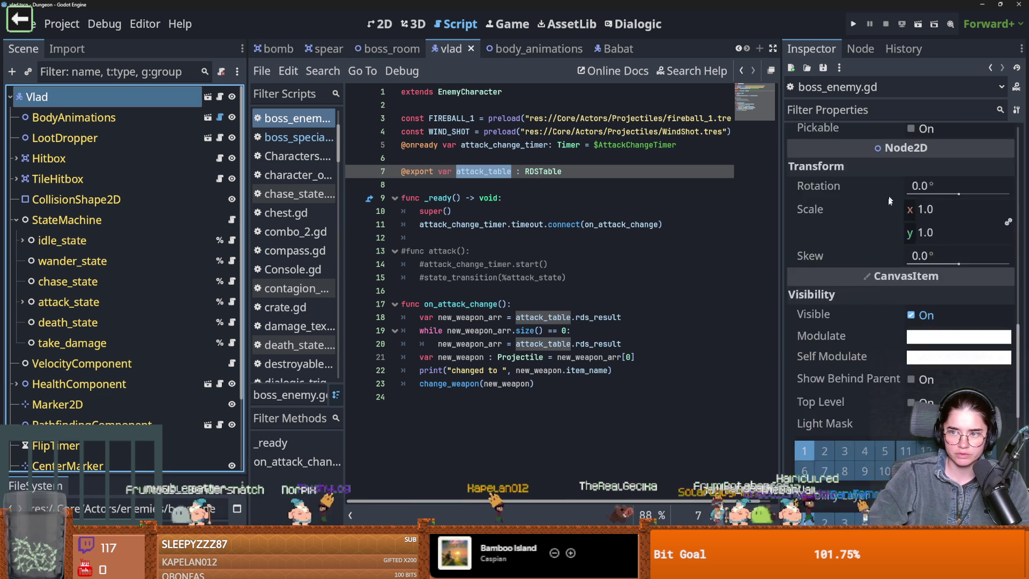
left_click(1007, 236)
left_click(948, 252)
- Set Rds Count to 1 and add Impalation.tres to the Rds Contents array
left_click(943, 259)
type("1")
left_click(935, 280)
left_click(906, 327)
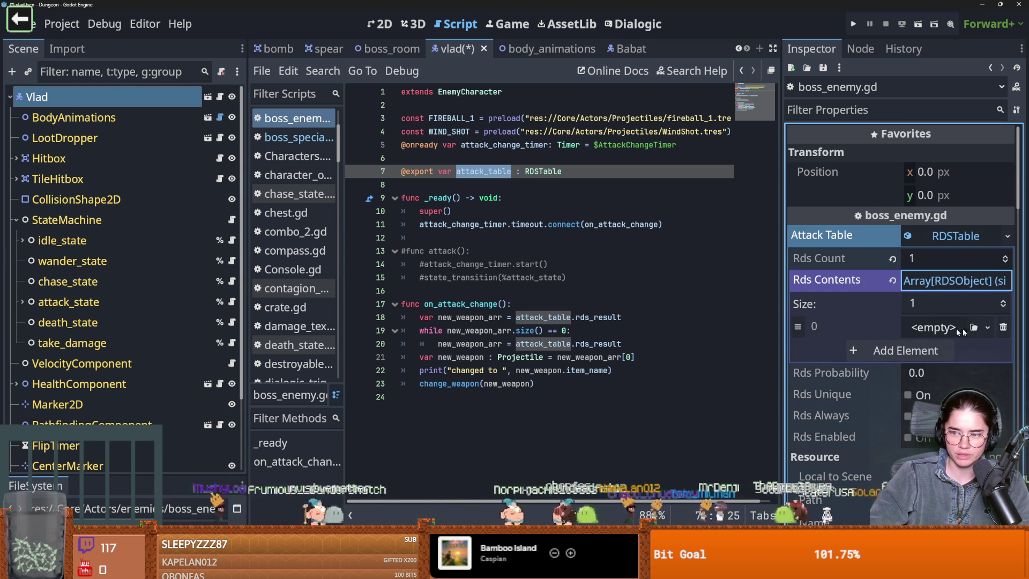
left_click(986, 325)
left_click(927, 488)
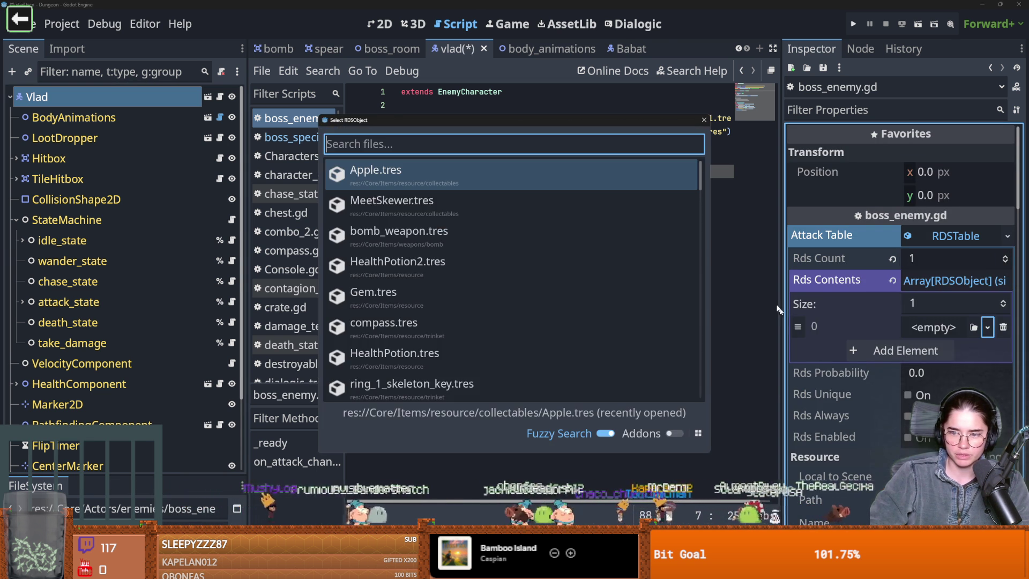
type("imp")
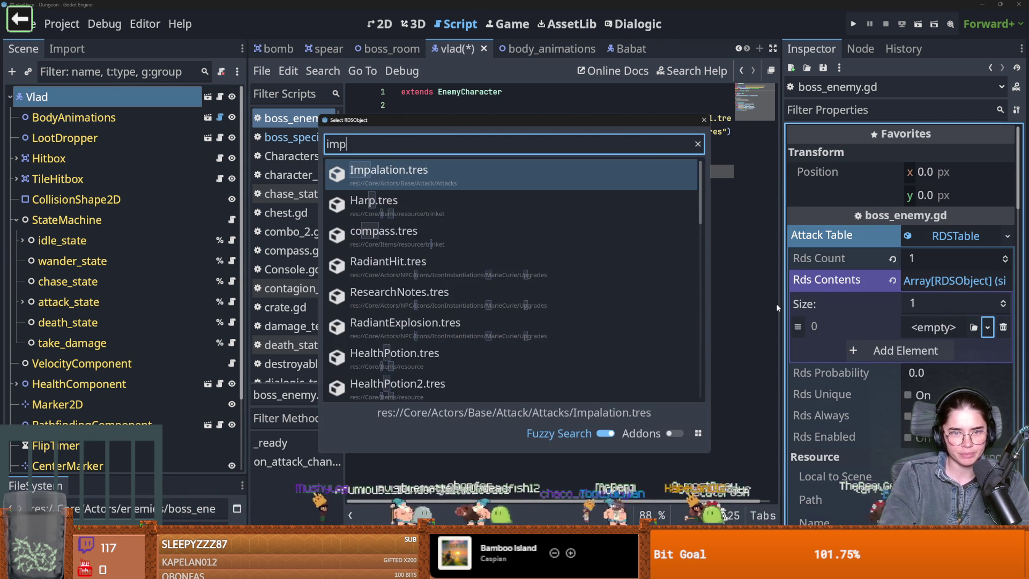
key("Return")
- Set the attack table's Rds Probability to 5.0 and turn on Rds Enabled
left_click(954, 280)
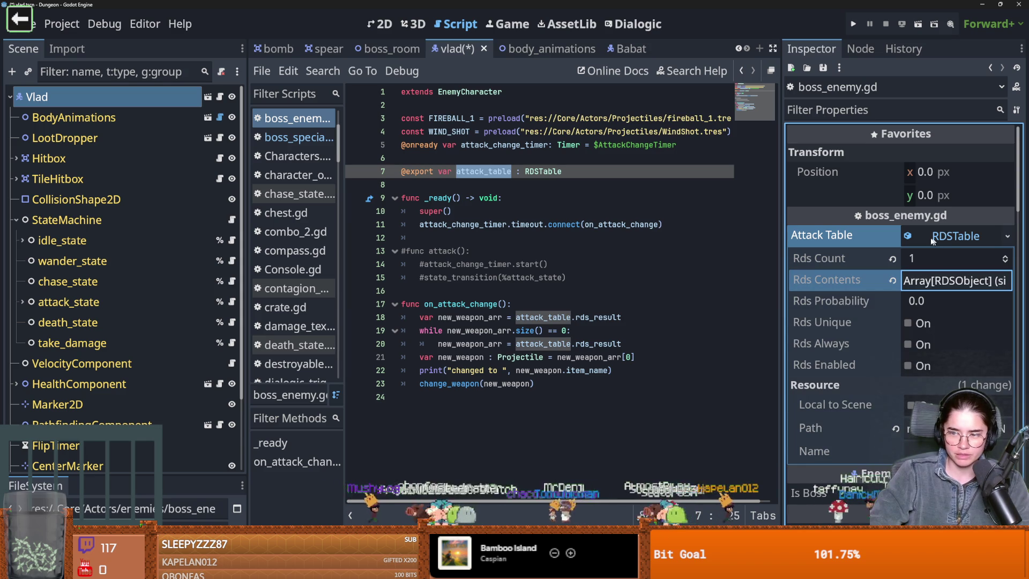
left_click(938, 300)
type("5")
key("Return")
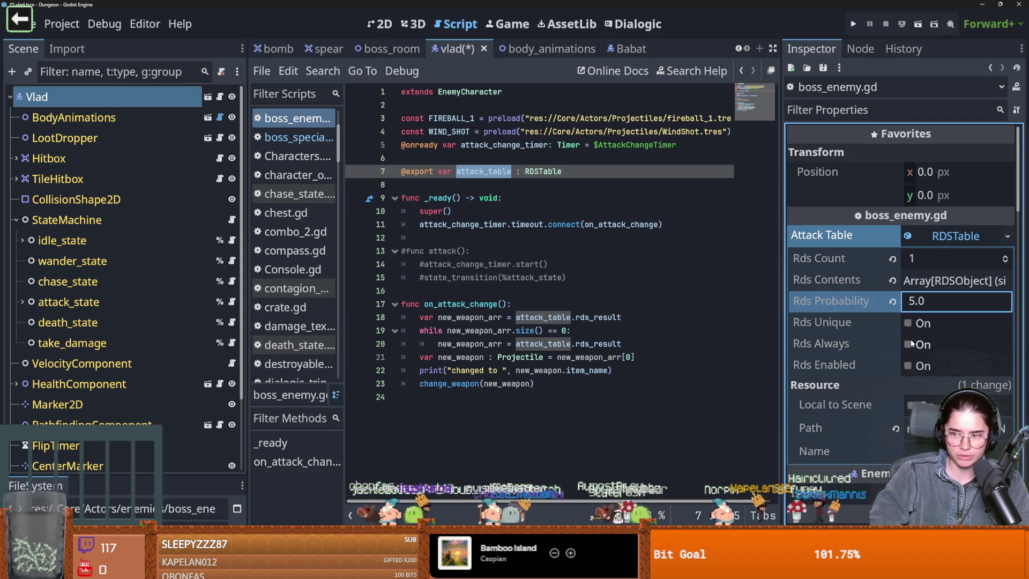
left_click(906, 365)
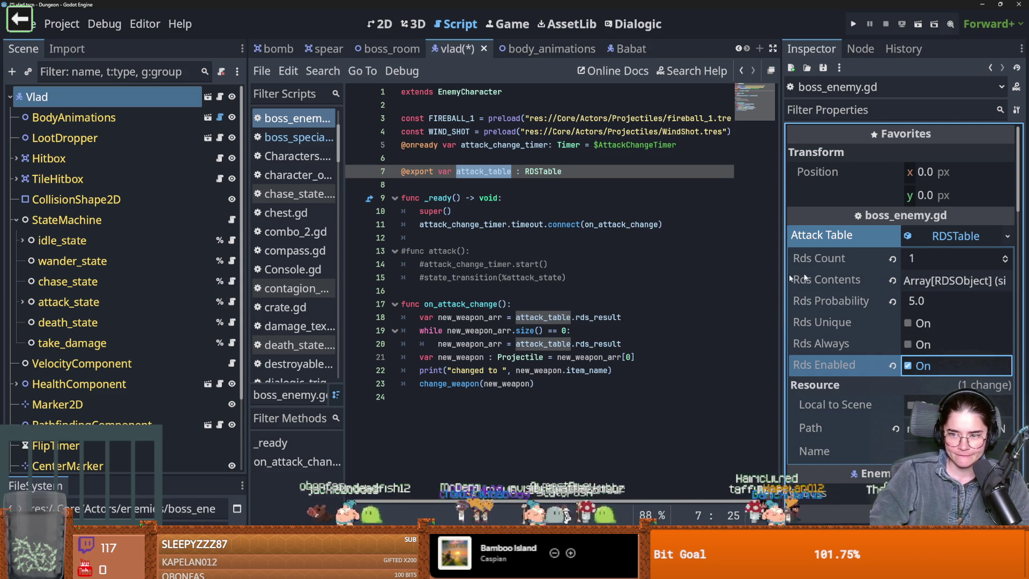
left_click_drag(781, 280, 650, 257)
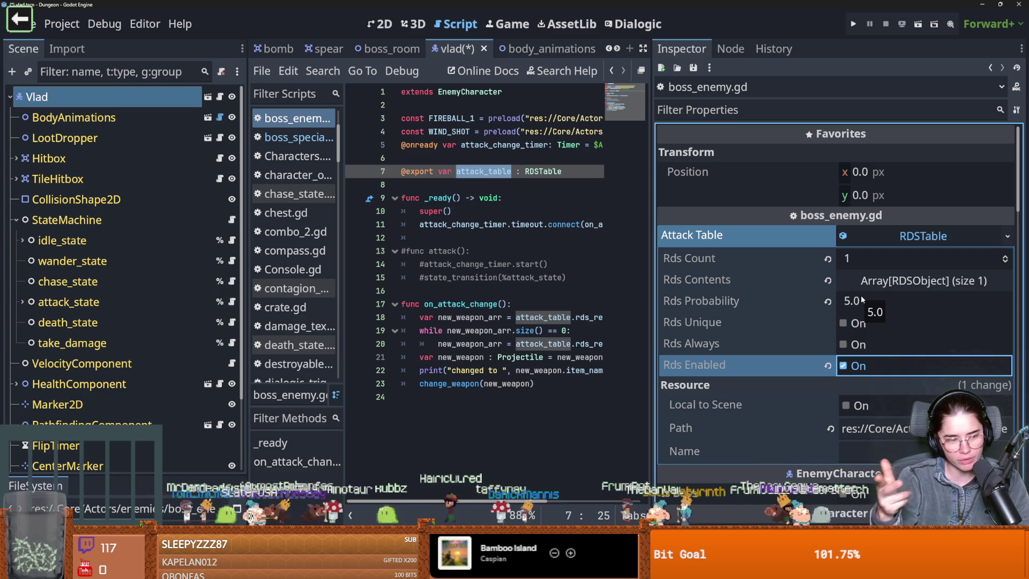
- Turn on Is Boss for Vlad and save the vlad scene
left_click(911, 236)
key("ctrl+s")
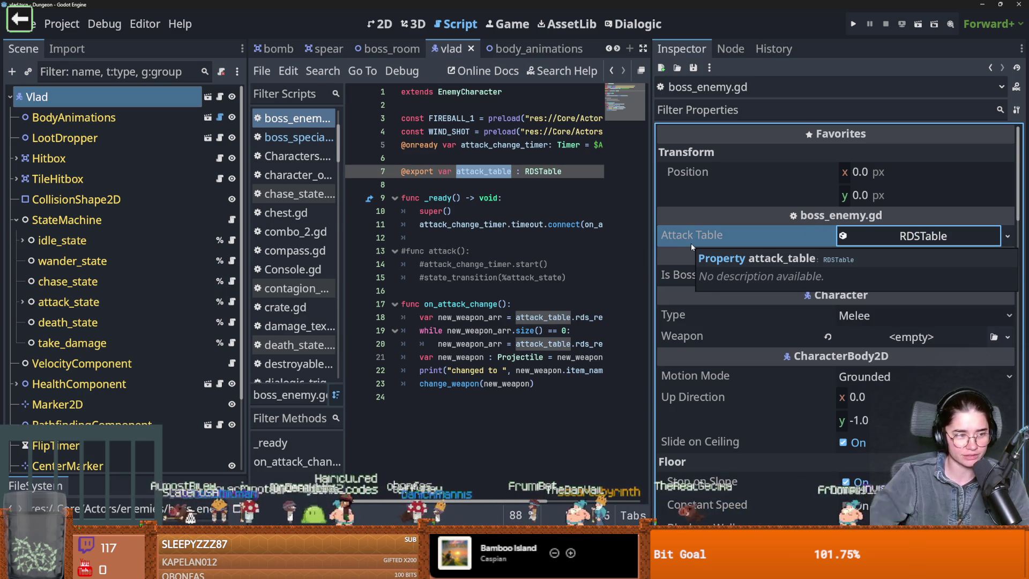
left_click(882, 276)
key("ctrl+s")
- Set Vlad's Weapon to spike.tres, check its stats, and save the scene
left_click(907, 338)
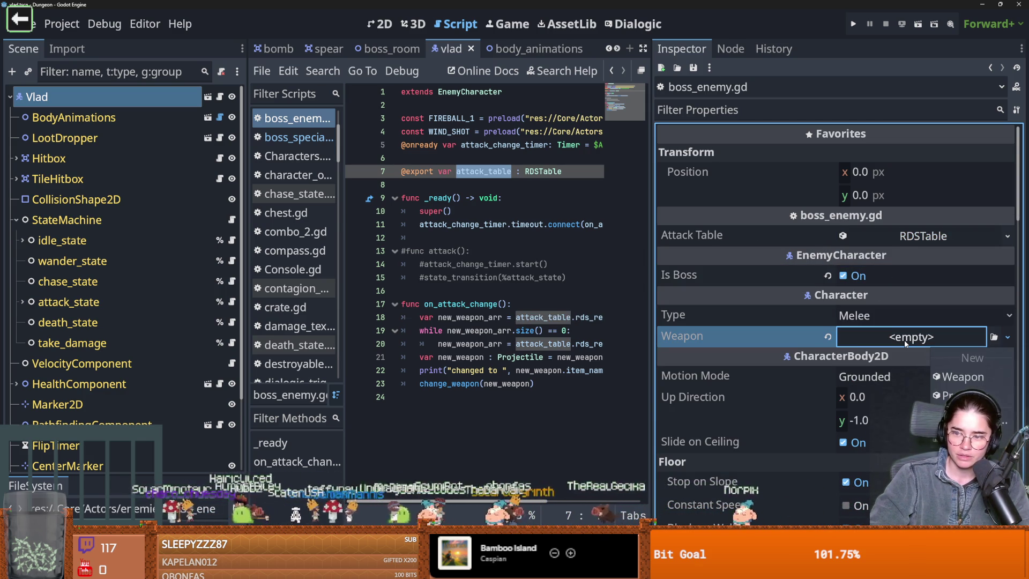
scroll(465, 222, "down", 5)
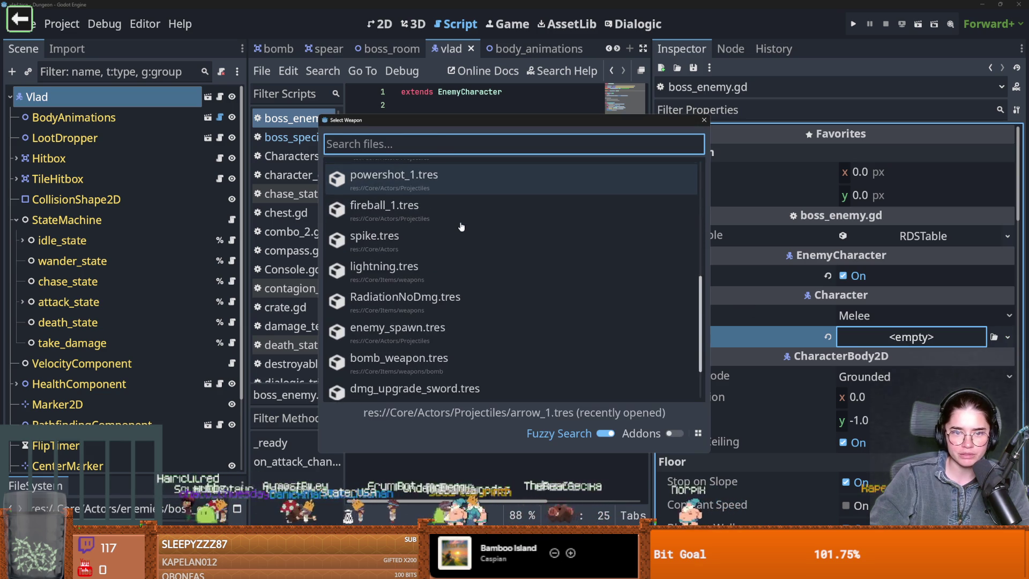
scroll(439, 230, "up", 5)
scroll(420, 237, "down", 4)
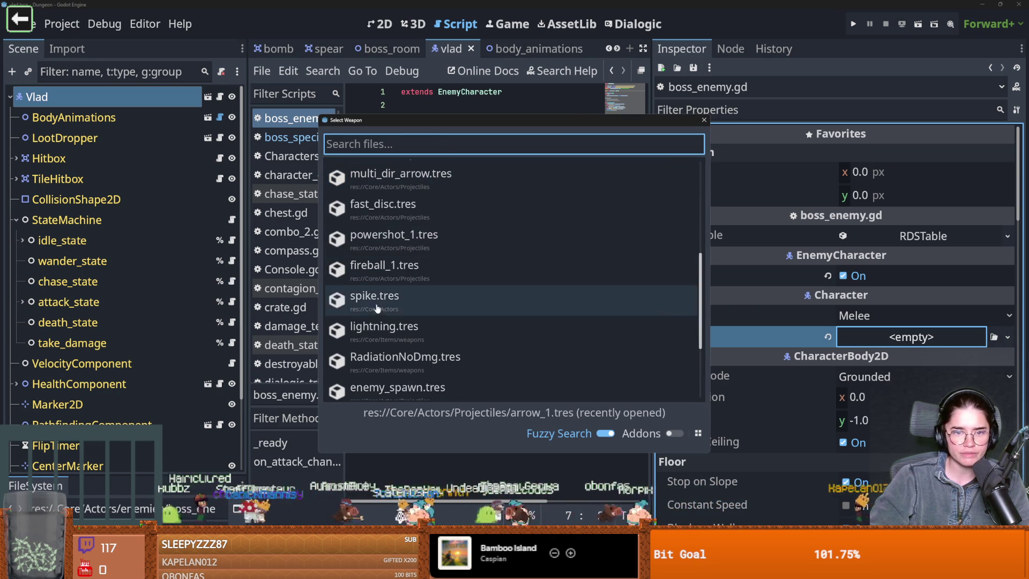
double_click(384, 297)
left_click(853, 341)
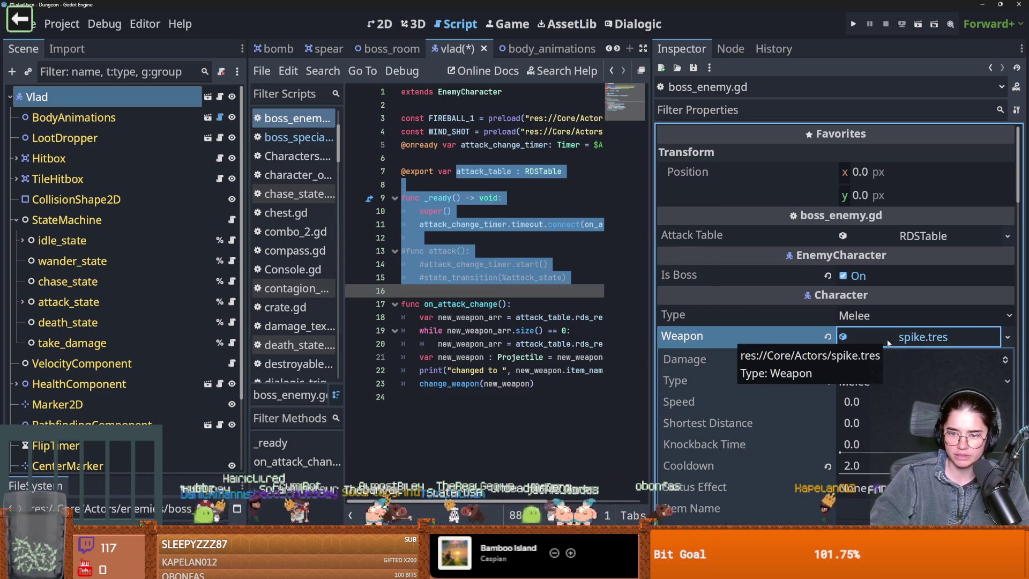
key("ctrl+s")
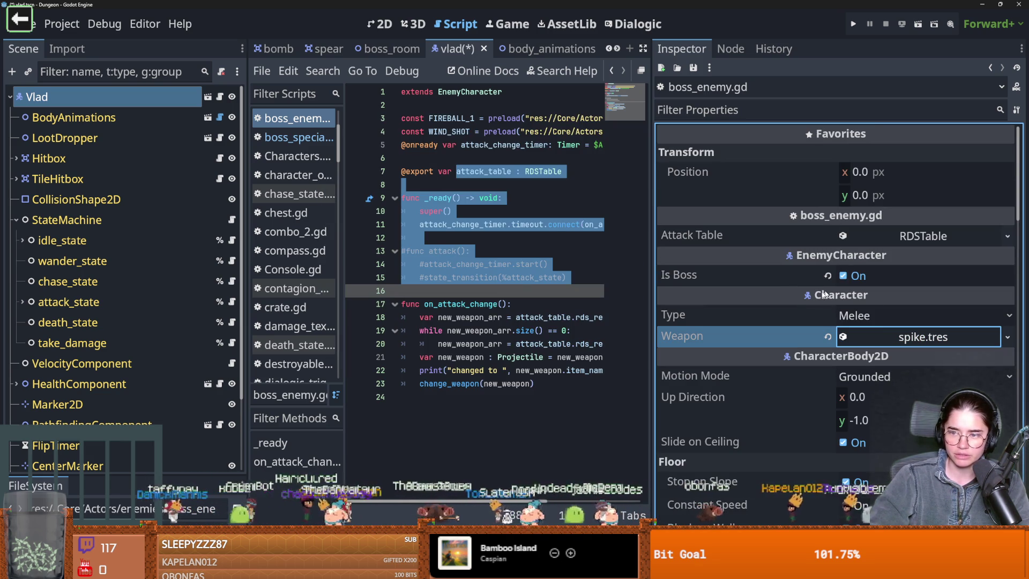
left_click(749, 274)
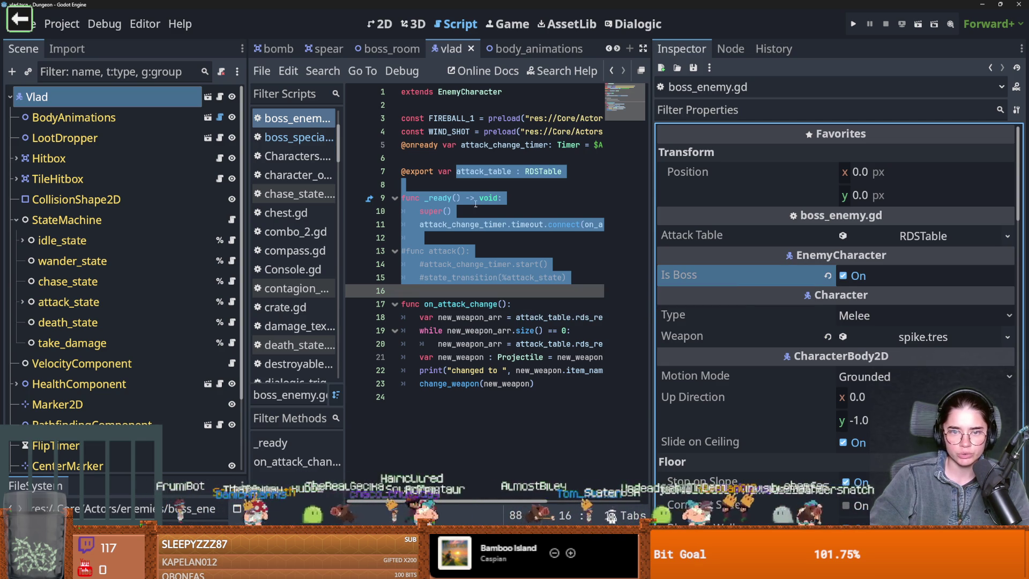
left_click_drag(652, 232, 705, 232)
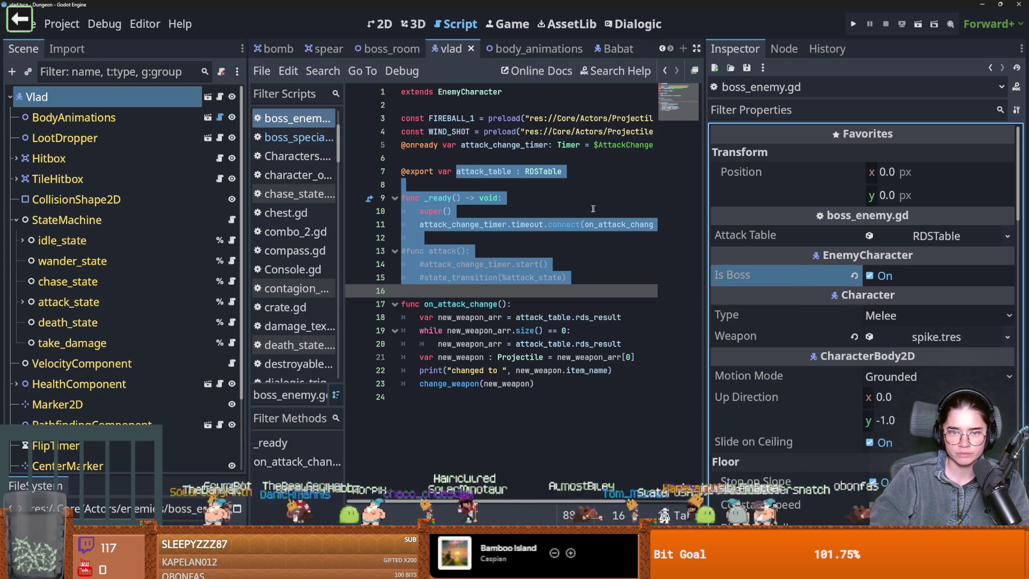
double_click(483, 170)
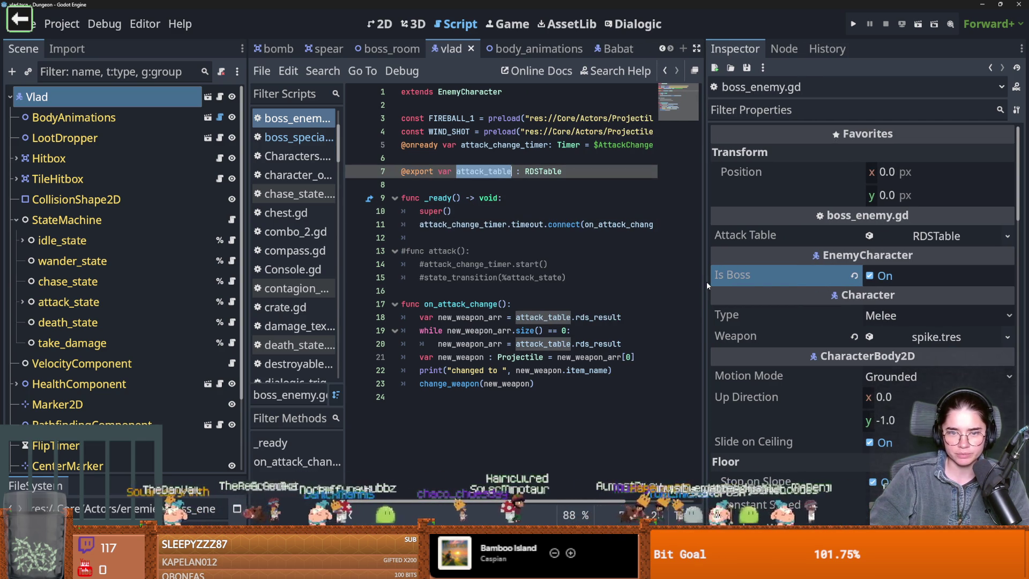
left_click(527, 157)
left_click(524, 145)
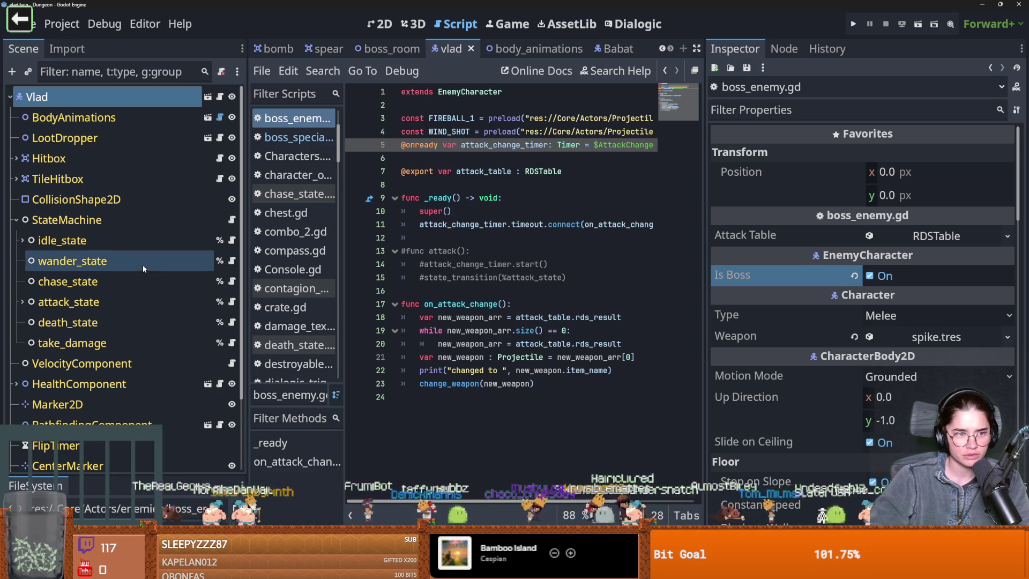
left_click(16, 220)
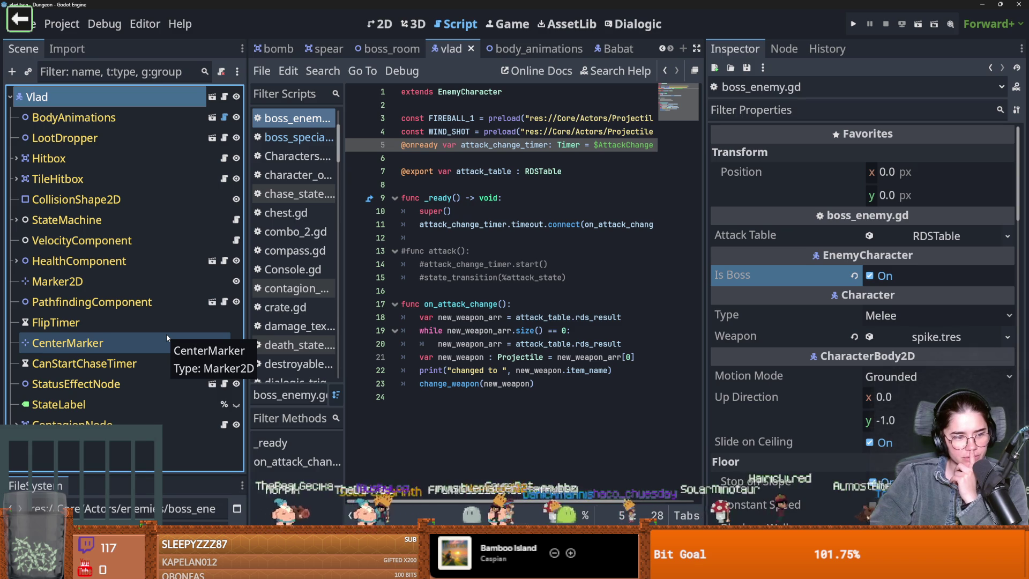
left_click_drag(246, 359, 251, 360)
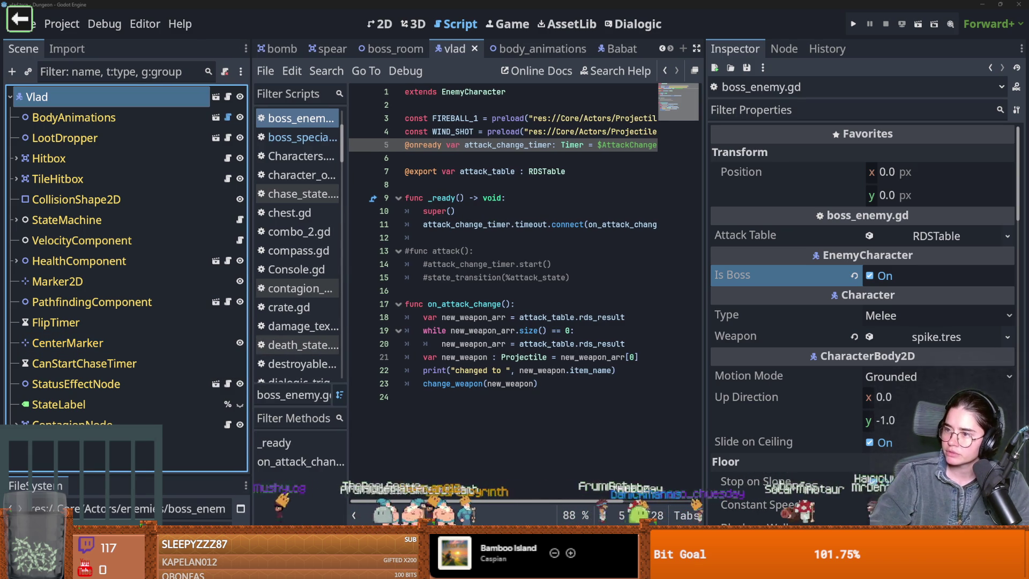
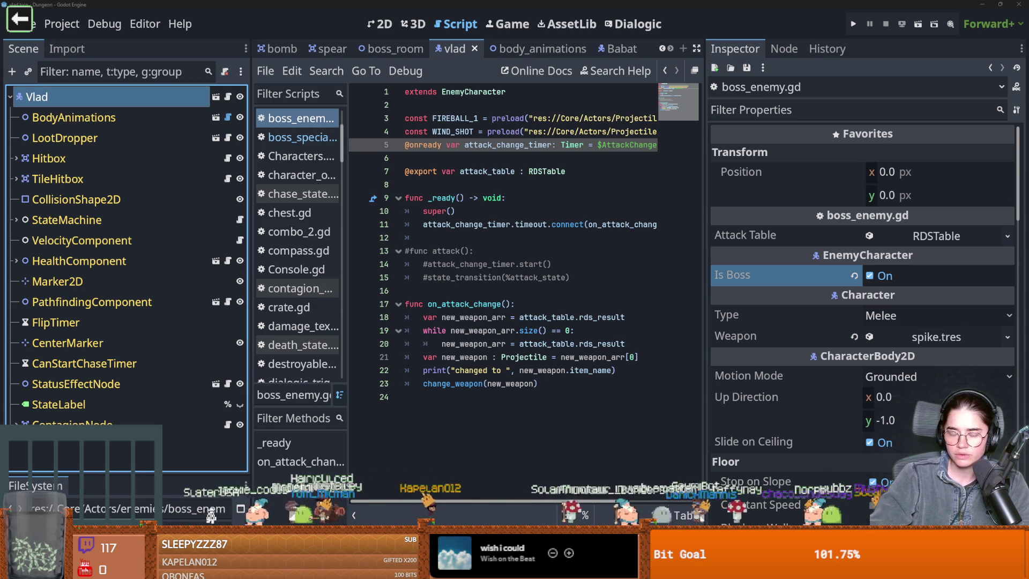
- Add a Timer child node under the Vlad node
left_click_drag(406, 289, 392, 296)
double_click(488, 225)
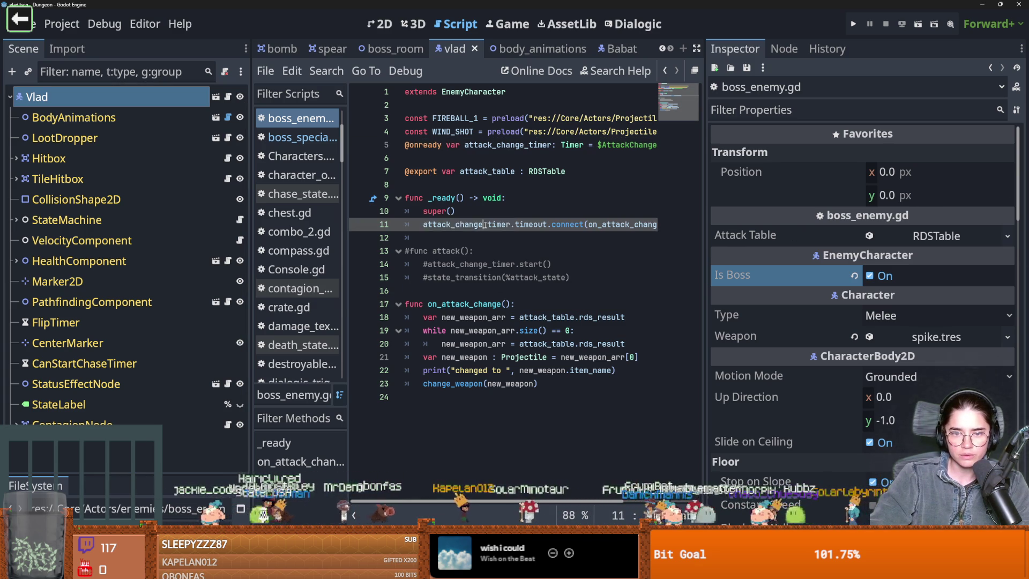
scroll(545, 223, "right", 5)
scroll(544, 222, "left", 4)
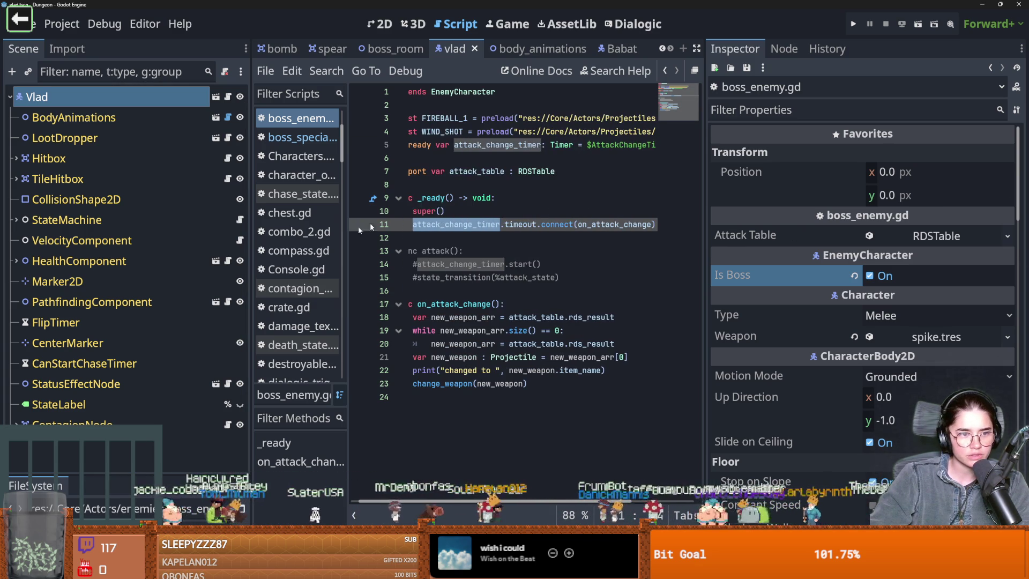
right_click(50, 90)
left_click(72, 122)
type("attack")
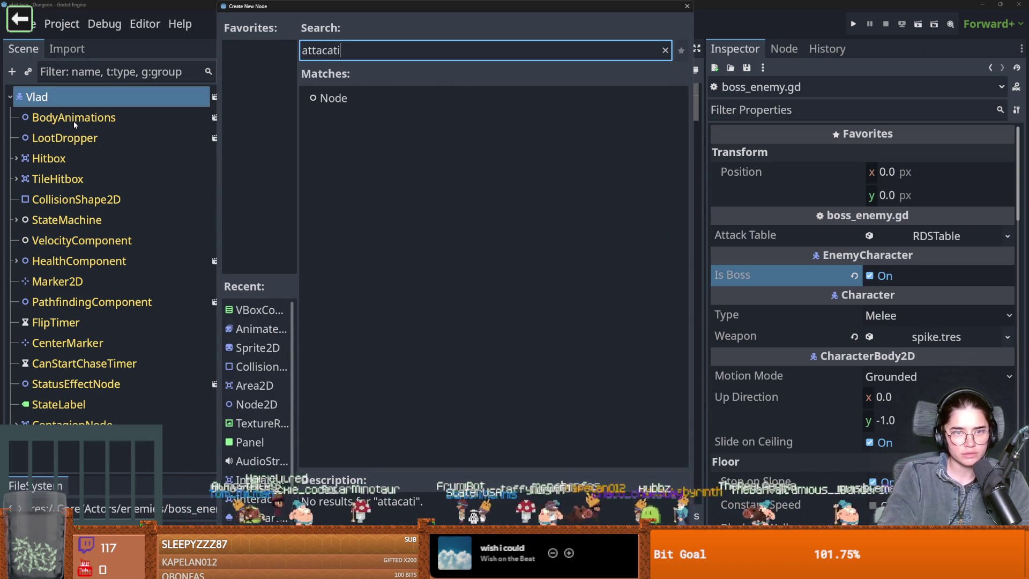
key("ctrl+a")
type("timer")
key("Return")
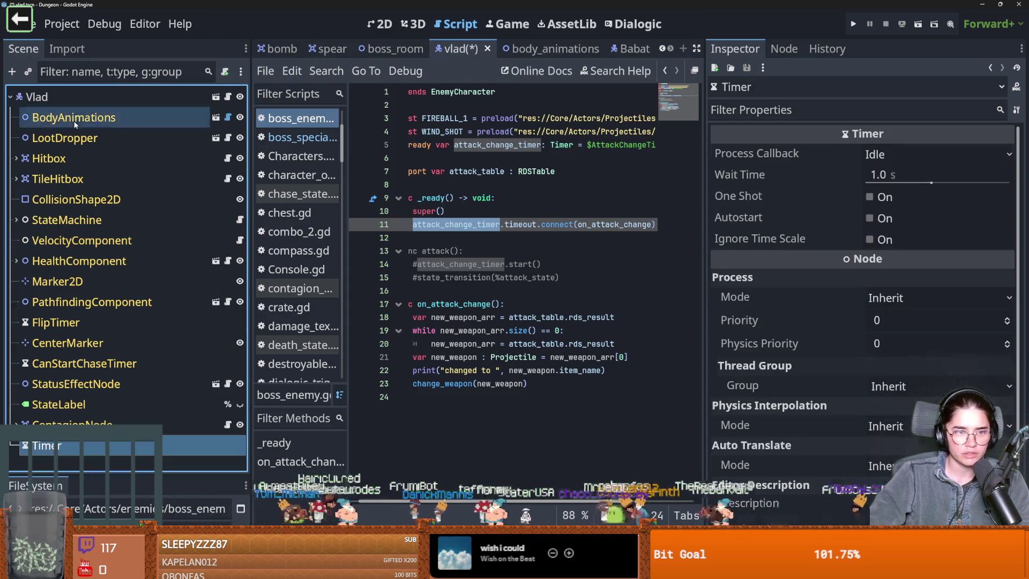
- Set the timer's Wait Time to 5.0 s, enable Autostart, and save the scene
double_click(75, 446)
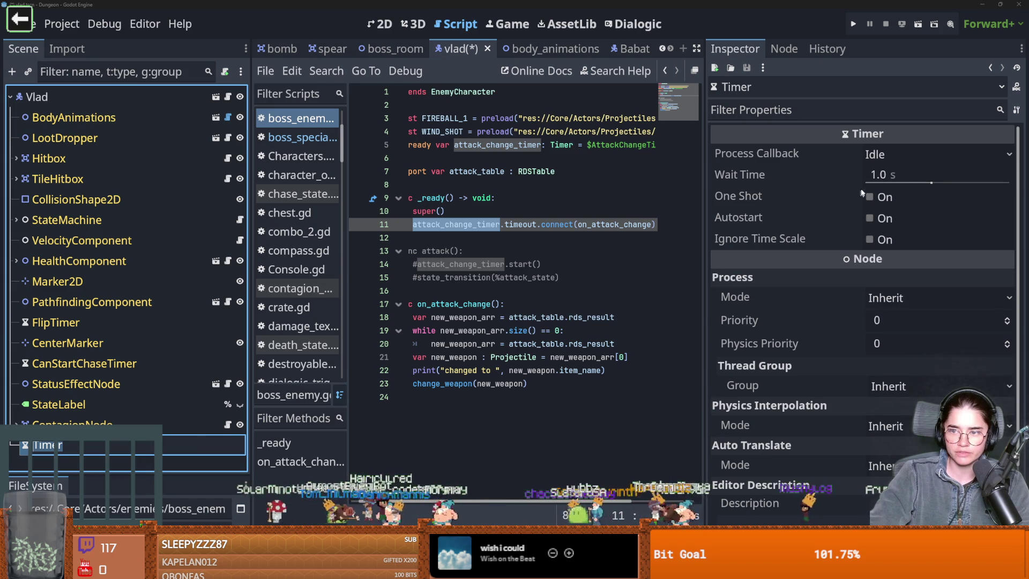
left_click(896, 172)
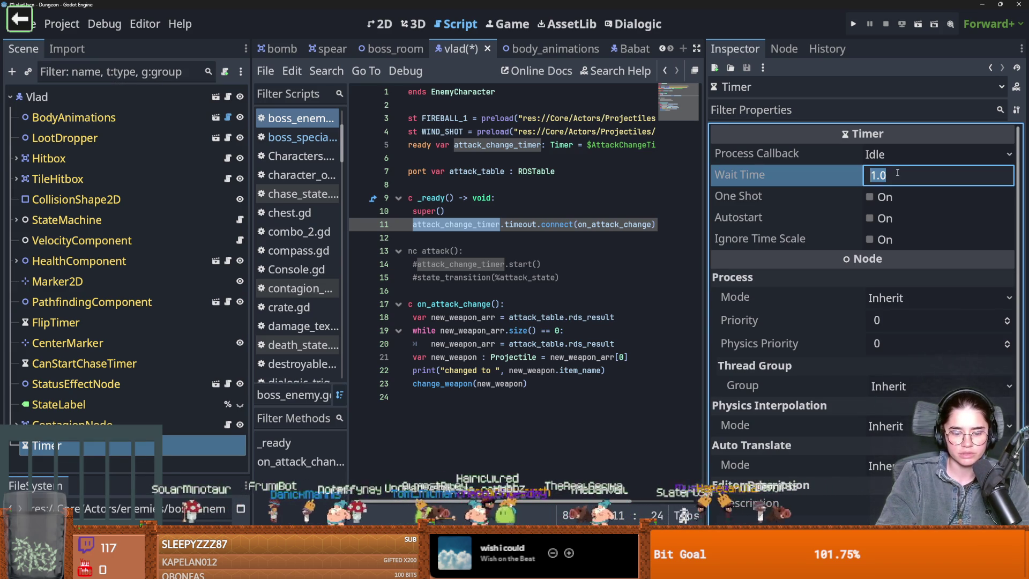
type("5")
key("Return")
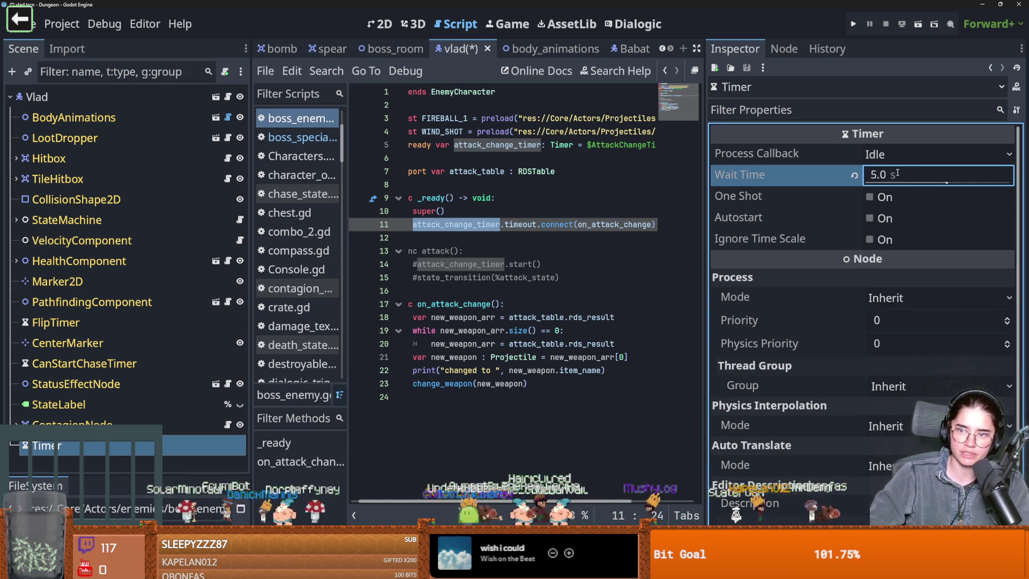
left_click(867, 218)
key("ctrl+s")
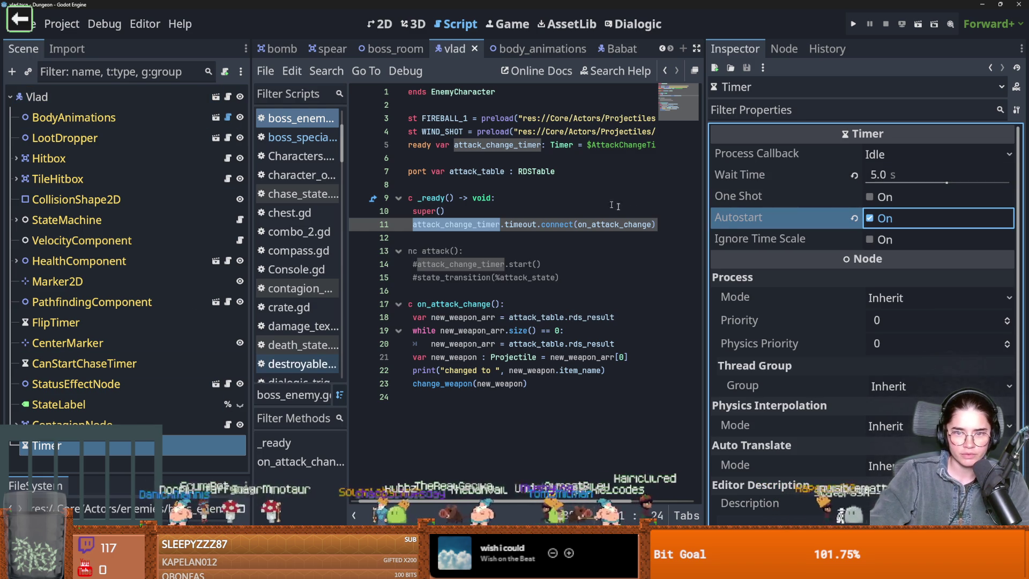
- Rename the timer to AttackChangeTimer, copying the name from the script, and save
double_click(621, 145)
key("ctrl+c")
left_click(95, 444)
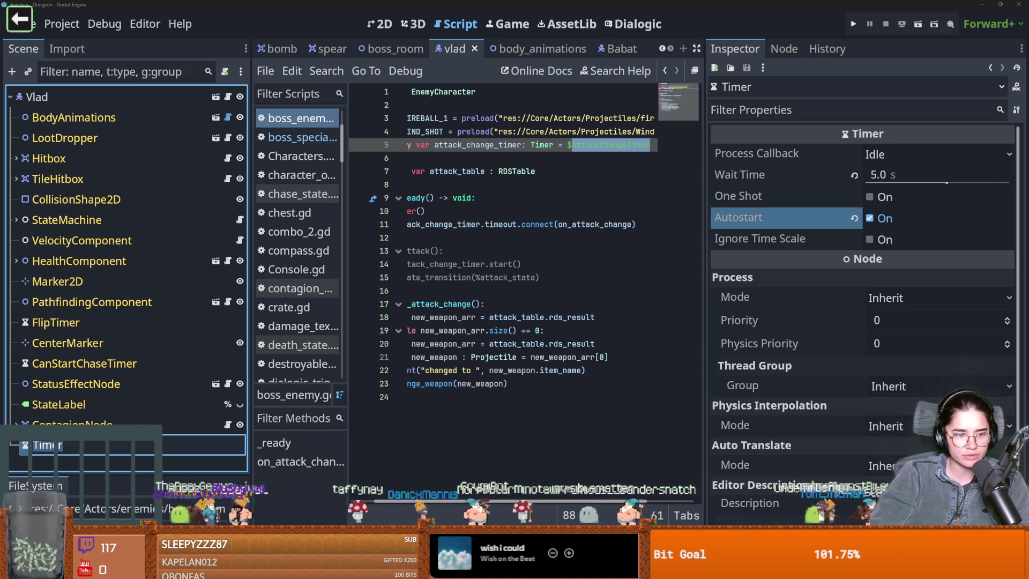
key("ctrl+v")
key("Return")
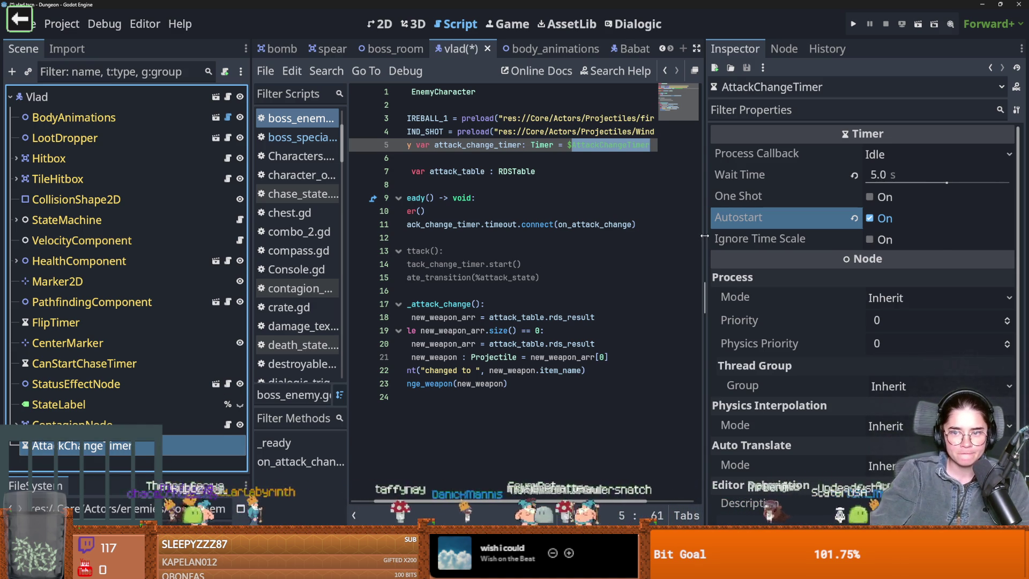
left_click_drag(703, 242, 831, 242)
left_click(575, 223)
key("ctrl+s")
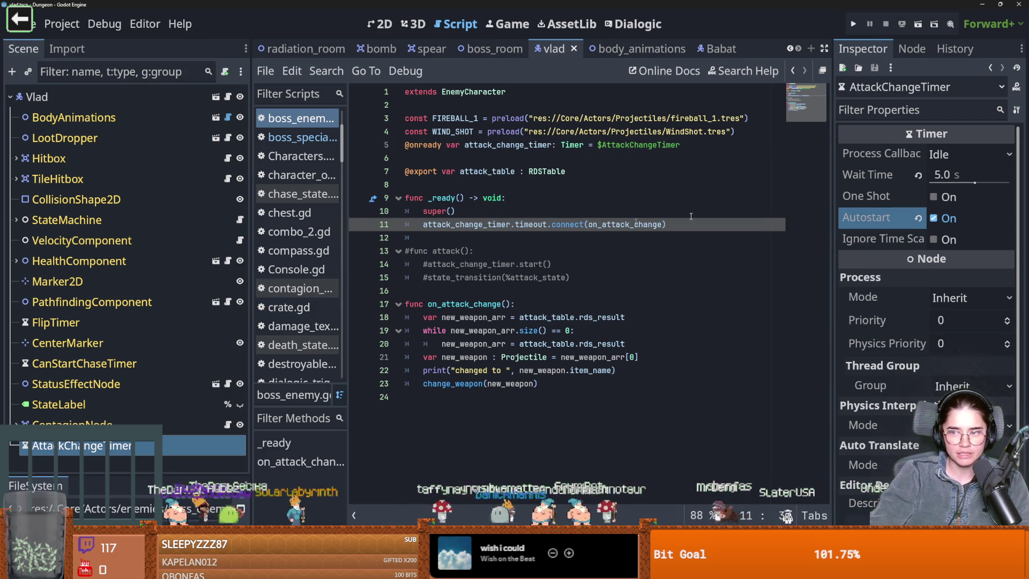
- Review attack_change_timer and the on_attack_change loop over attack_table and new_weapon_arr
double_click(491, 145)
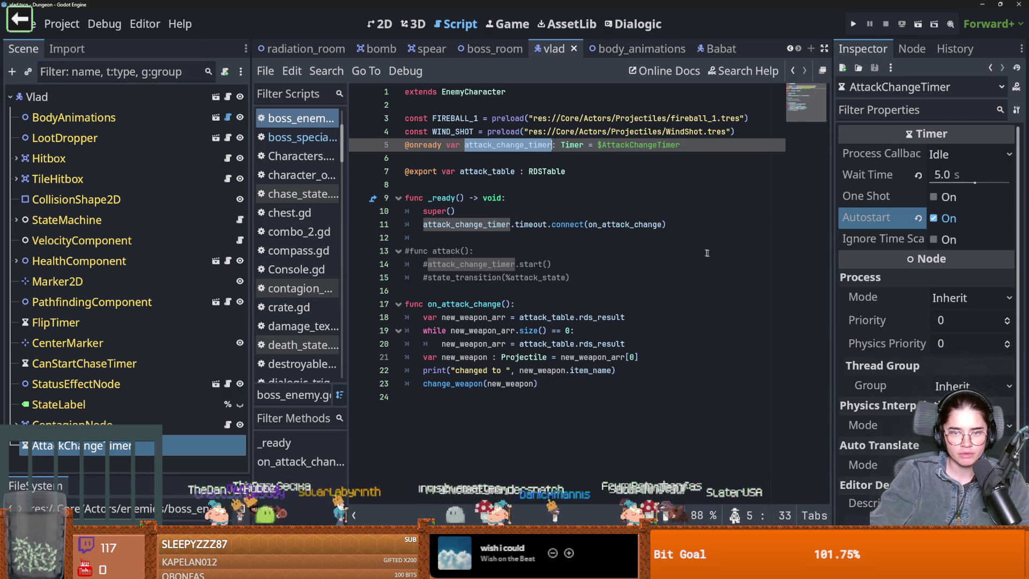
double_click(477, 223)
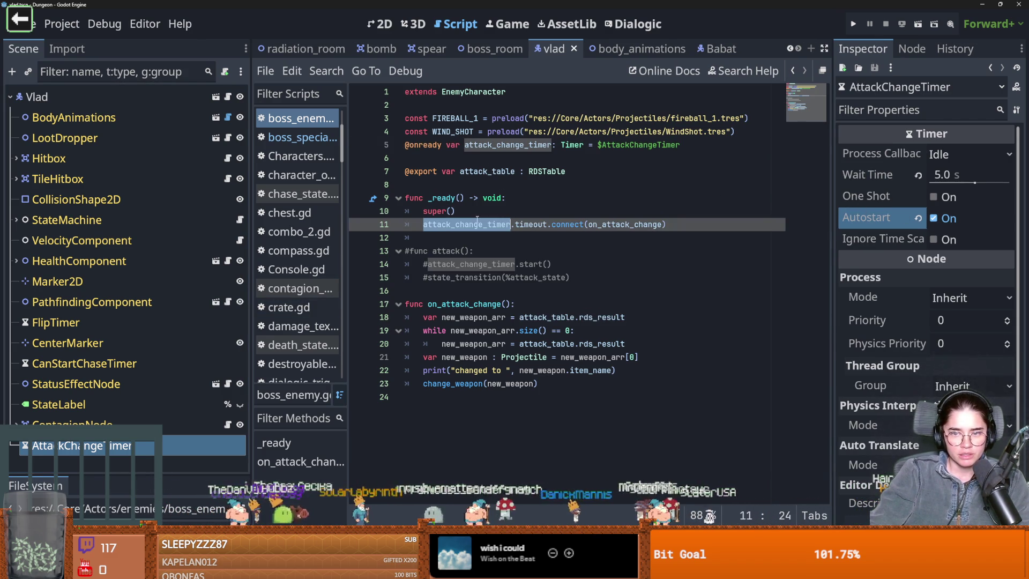
left_click(610, 225, "ctrl")
left_click(471, 317)
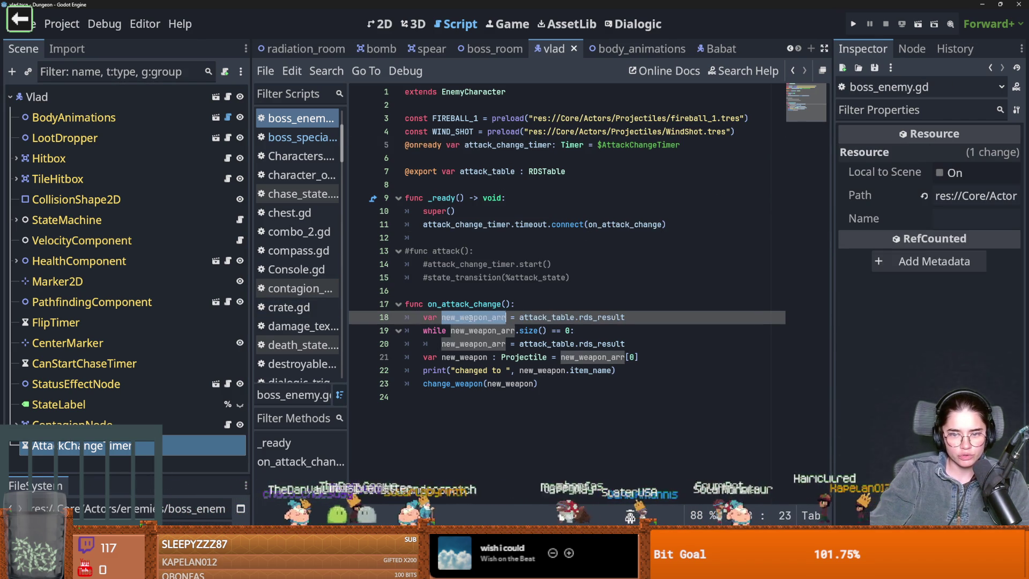
double_click(546, 318)
left_click(560, 317)
double_click(547, 317)
double_click(481, 317)
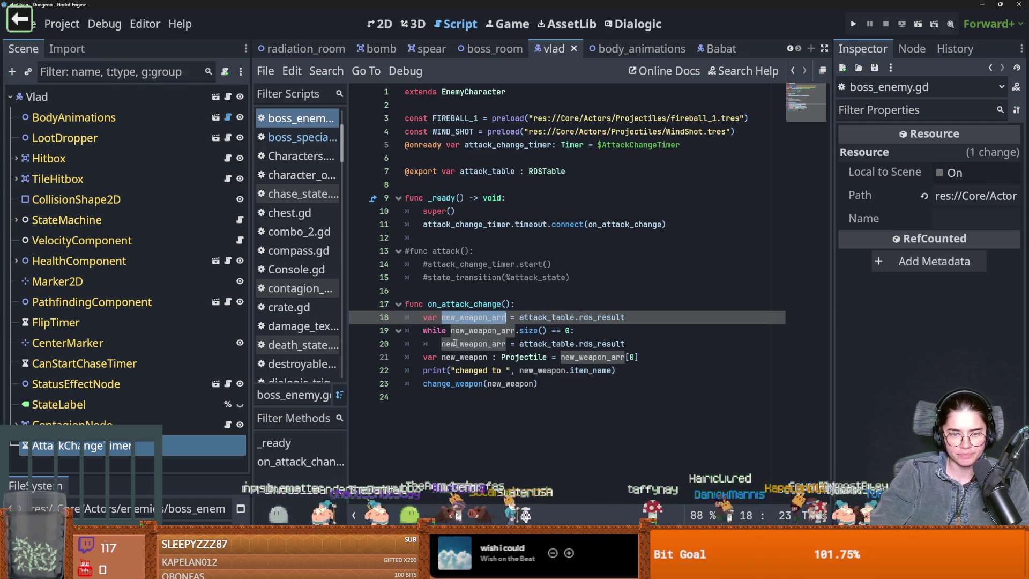
double_click(434, 331)
left_click(546, 331)
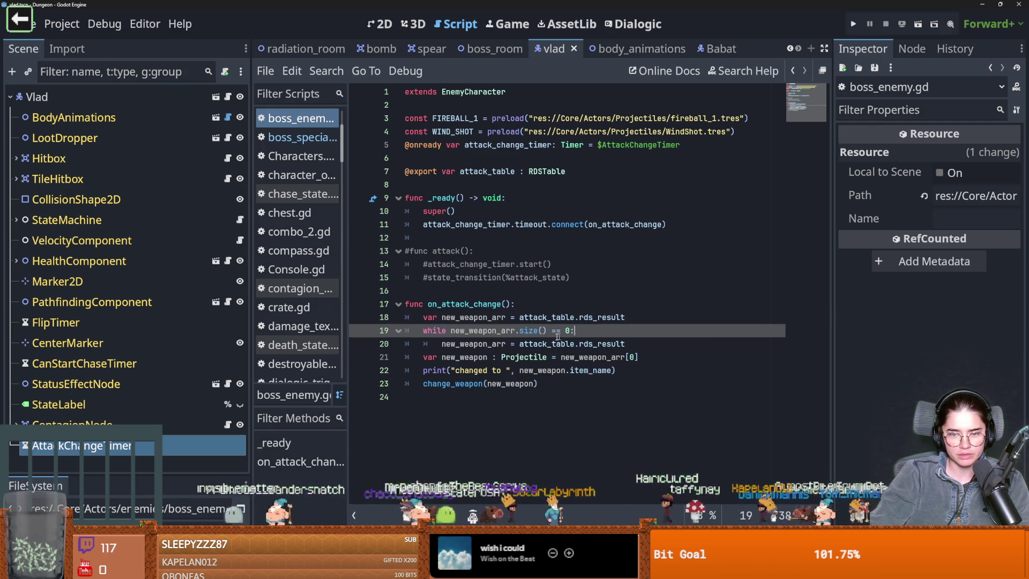
double_click(474, 317)
double_click(544, 317)
double_click(603, 317)
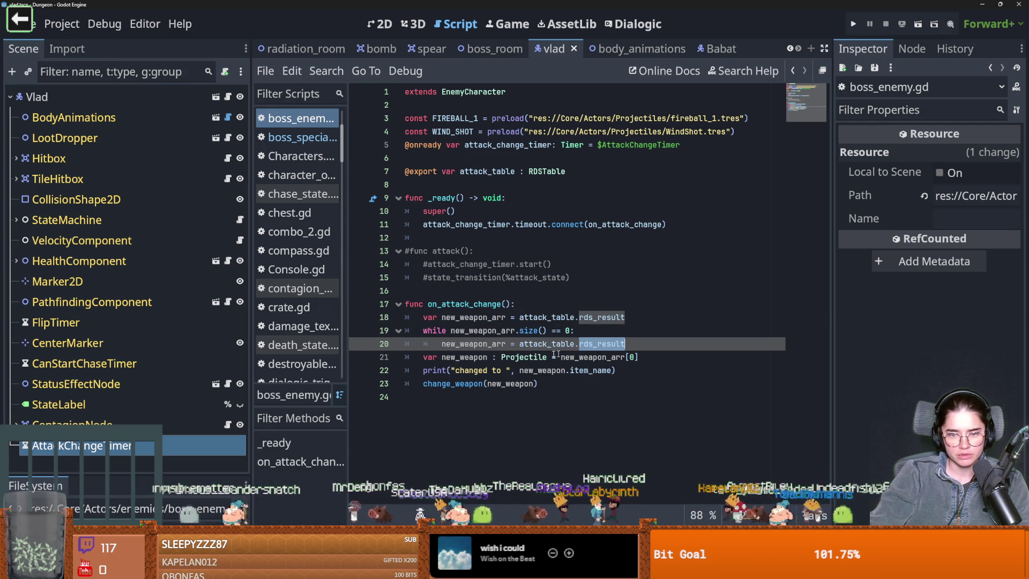
- Remove the ': Projectile' type hint on line 21 and delete the print line
double_click(479, 357)
double_click(523, 356)
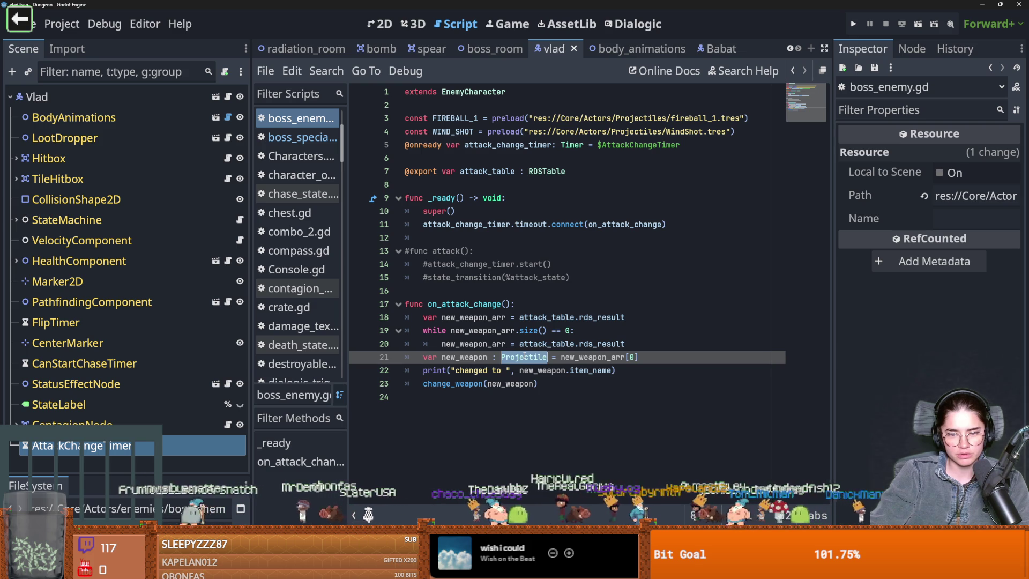
key("BackSpace")
key("BackSpace")
key("BackSpace")
double_click(474, 357)
key("ctrl+s")
left_click(520, 370)
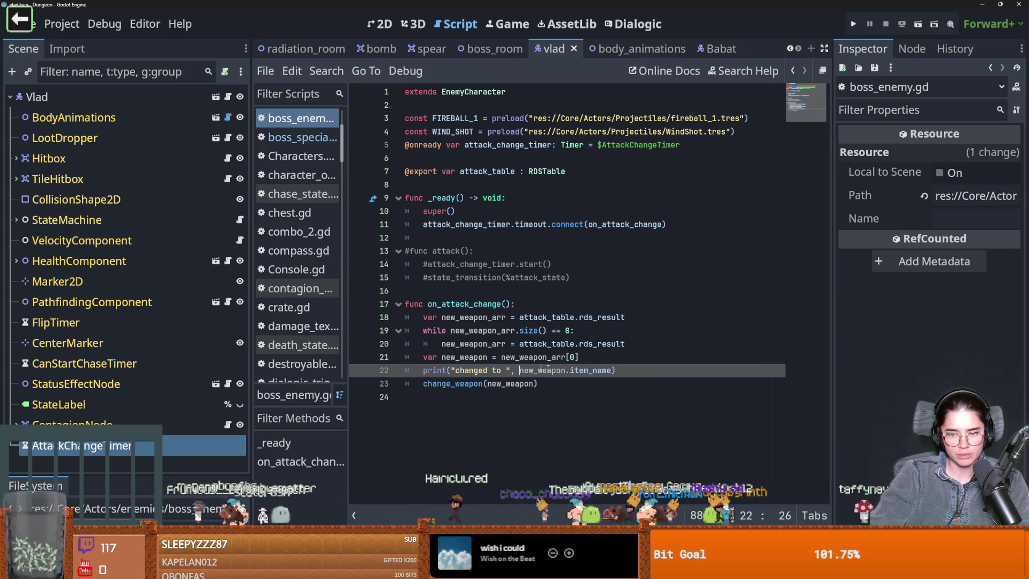
key("shift+Home")
key("BackSpace")
- Jump to the change_weapon definition in EnemyCharacter.gd
double_click(467, 385)
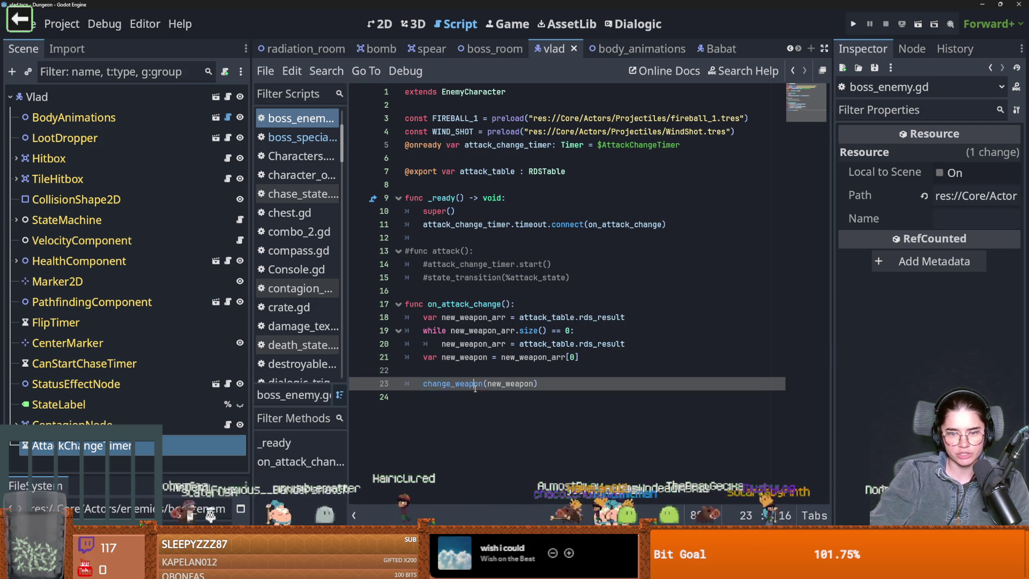
left_click(467, 384, "ctrl")
left_click(491, 304)
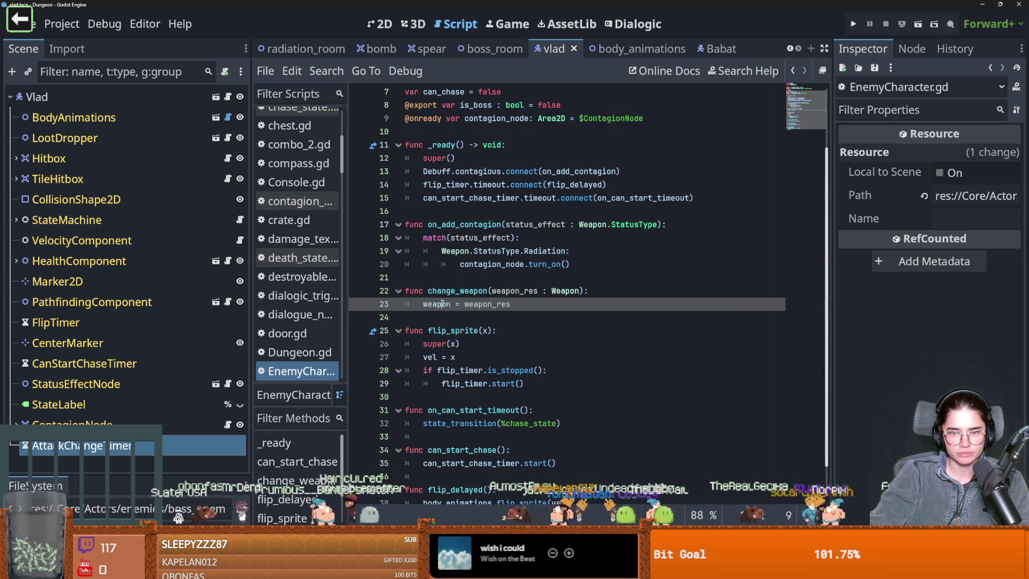
- Enlarge the FileSystem dock and filter the project files for 'boss'
double_click(436, 304)
left_click(16, 220)
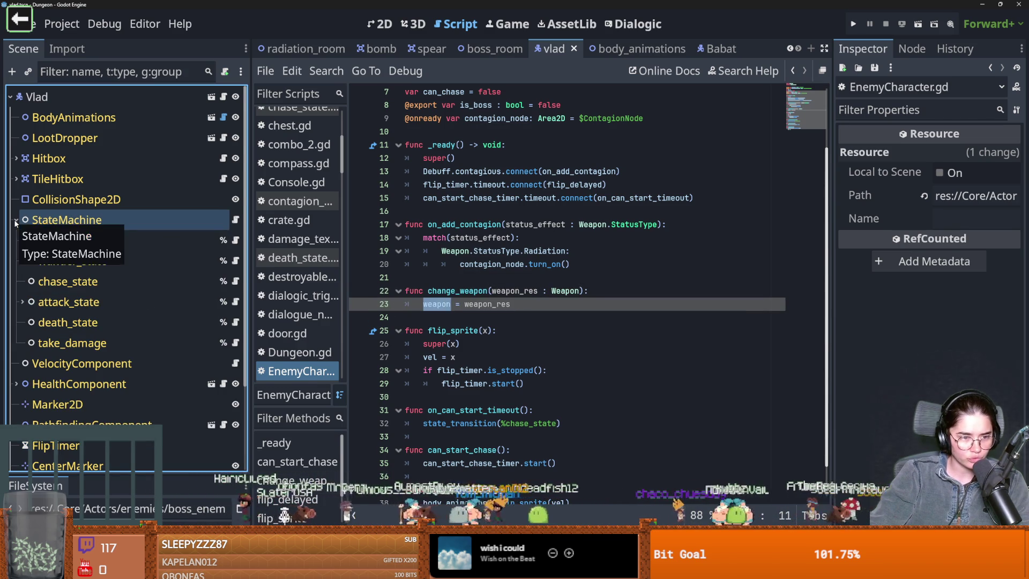
left_click(16, 220)
left_click_drag(102, 474, 106, 258)
left_click(108, 317)
type("b")
key("BackSpace")
type("abo")
key("ctrl+a")
type("boss")
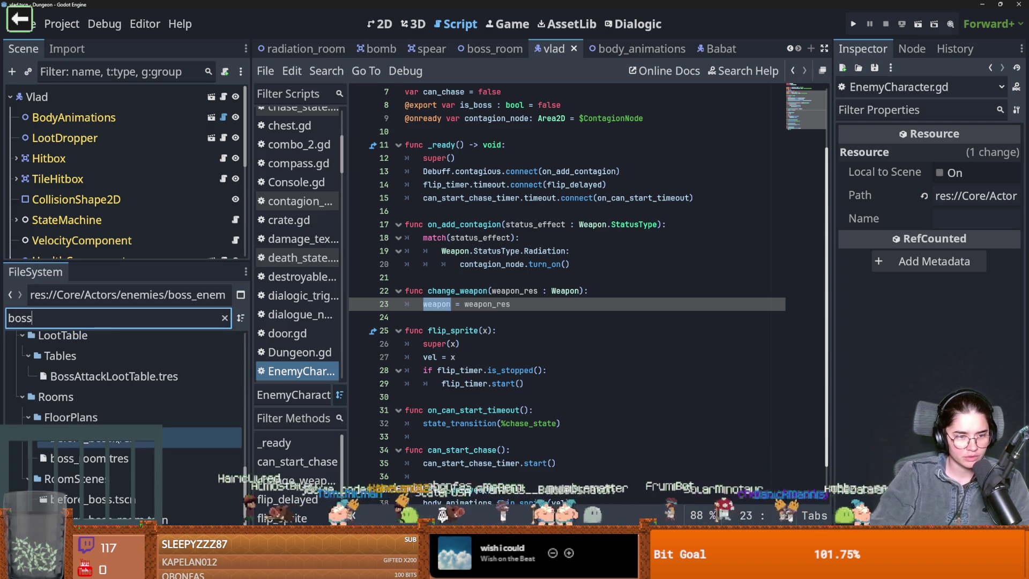
- Open boss_special.gd from the Actors/enemies/states folder
scroll(127, 445, "down", 5)
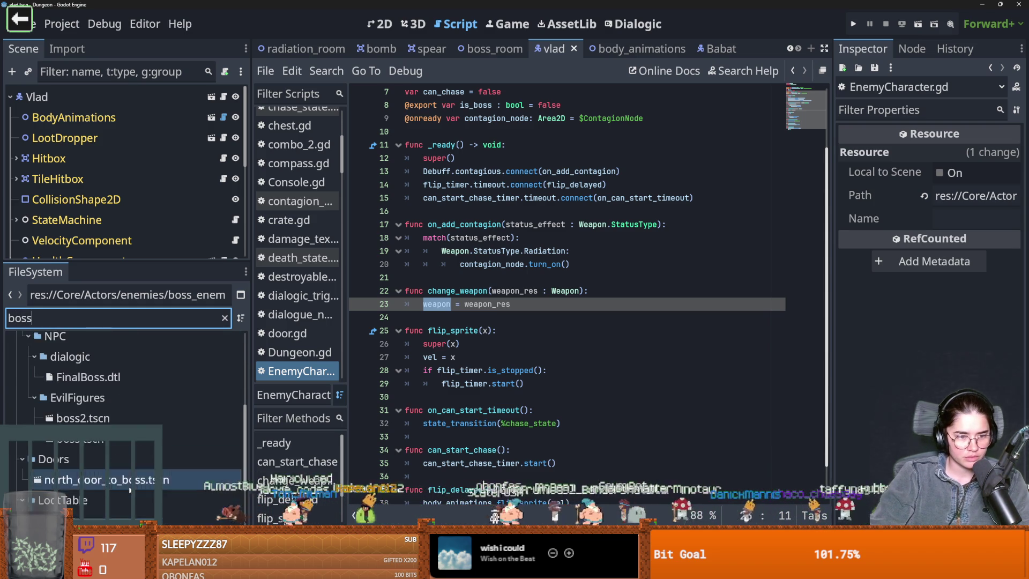
scroll(136, 471, "up", 3)
scroll(136, 471, "down", 5)
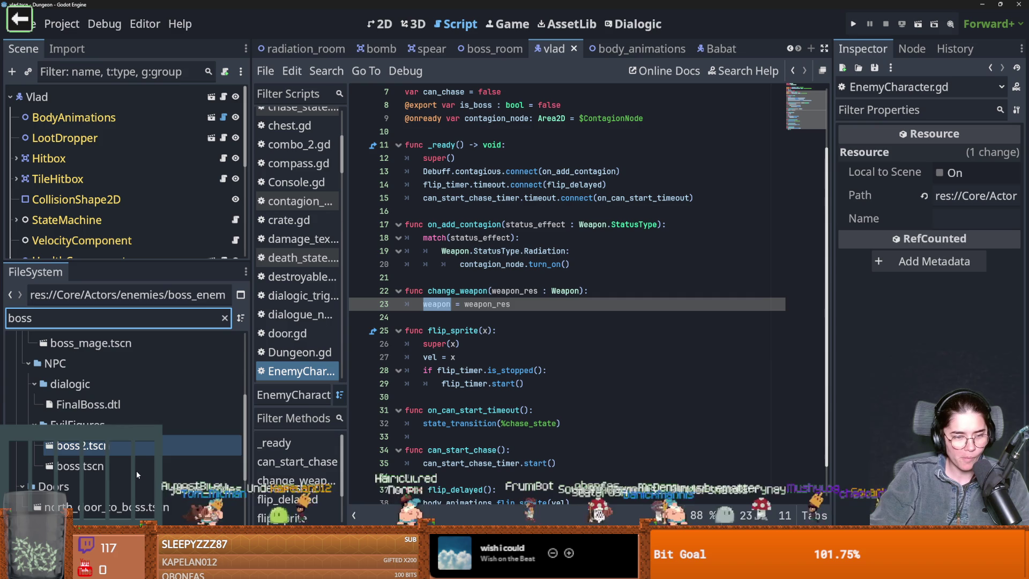
scroll(246, 461, "down", 2)
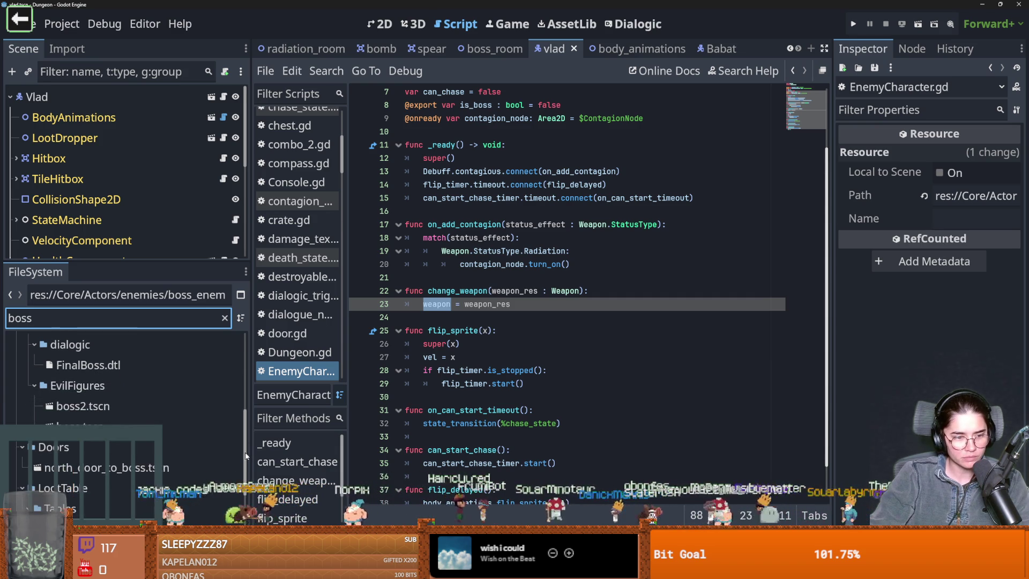
scroll(248, 439, "up", 6)
left_click(102, 410)
double_click(102, 410)
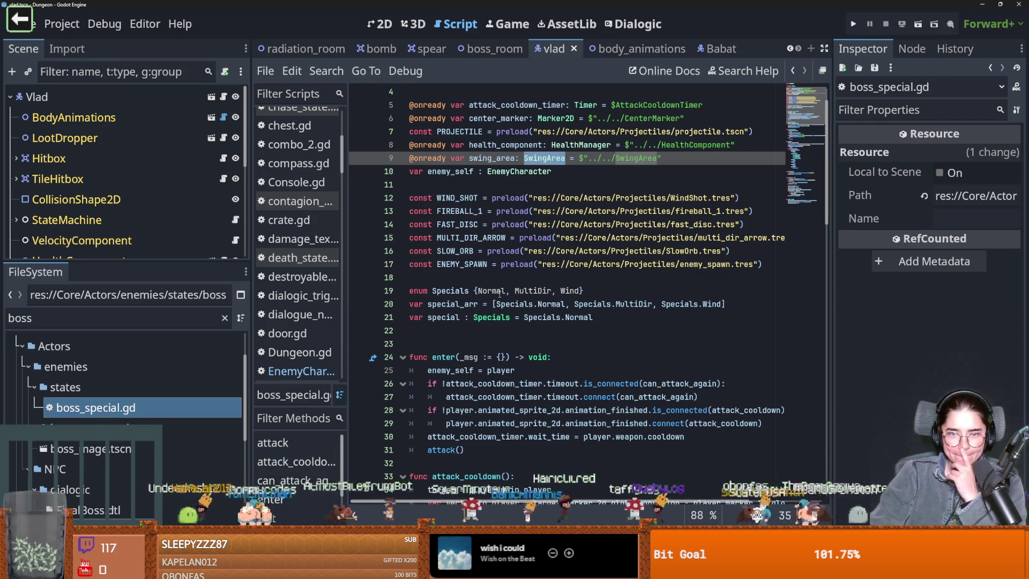
scroll(499, 292, "up", 2)
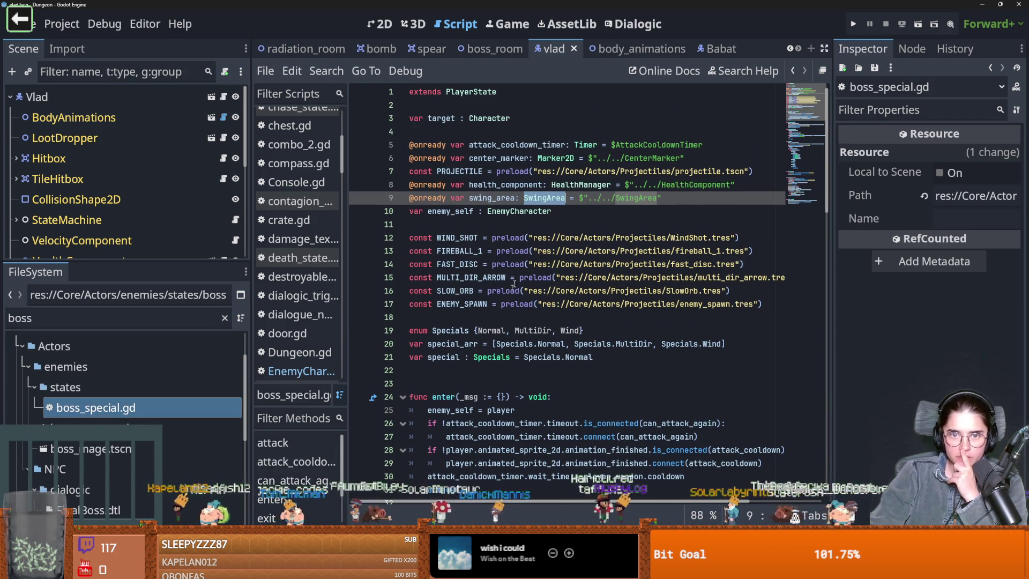
double_click(482, 93)
scroll(472, 215, "down", 6)
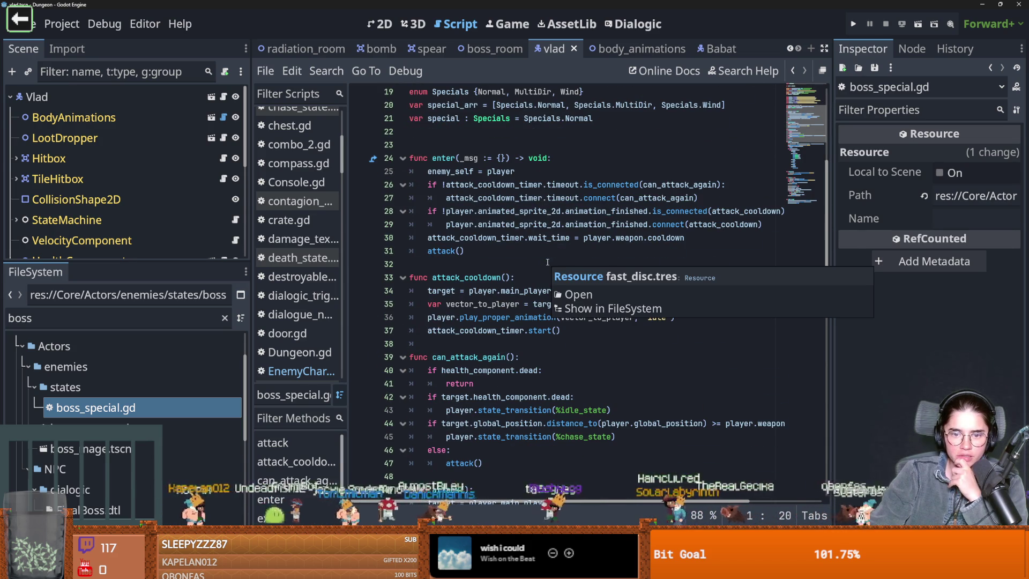
scroll(452, 211, "down", 1)
scroll(447, 230, "up", 3)
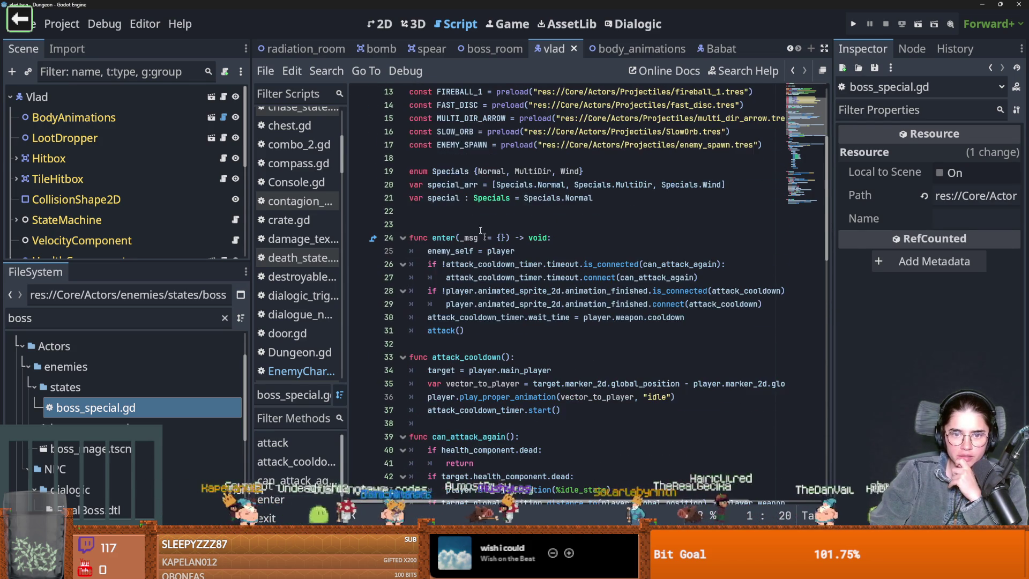
double_click(445, 239)
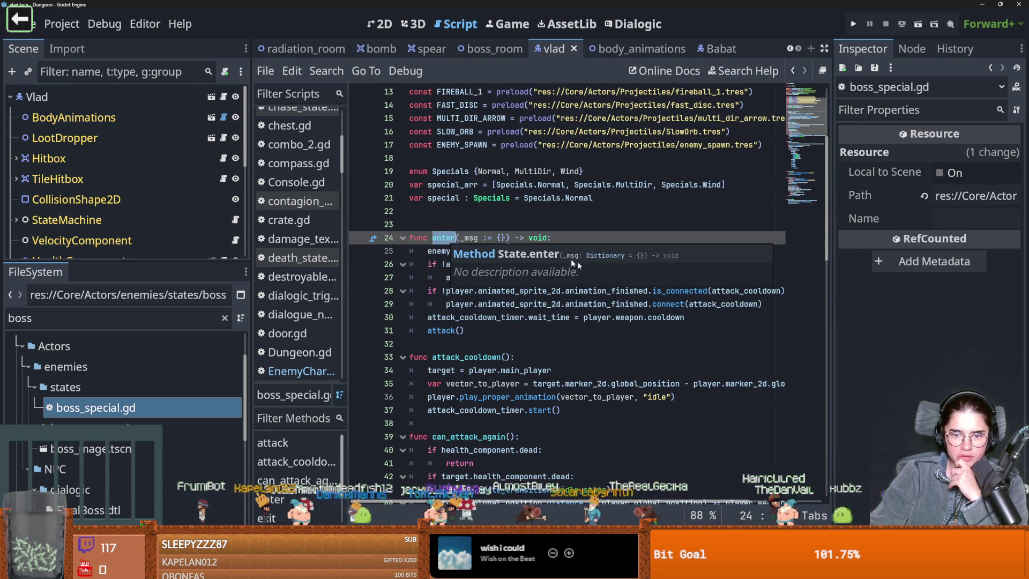
left_click(517, 317)
double_click(444, 331)
scroll(536, 310, "down", 8)
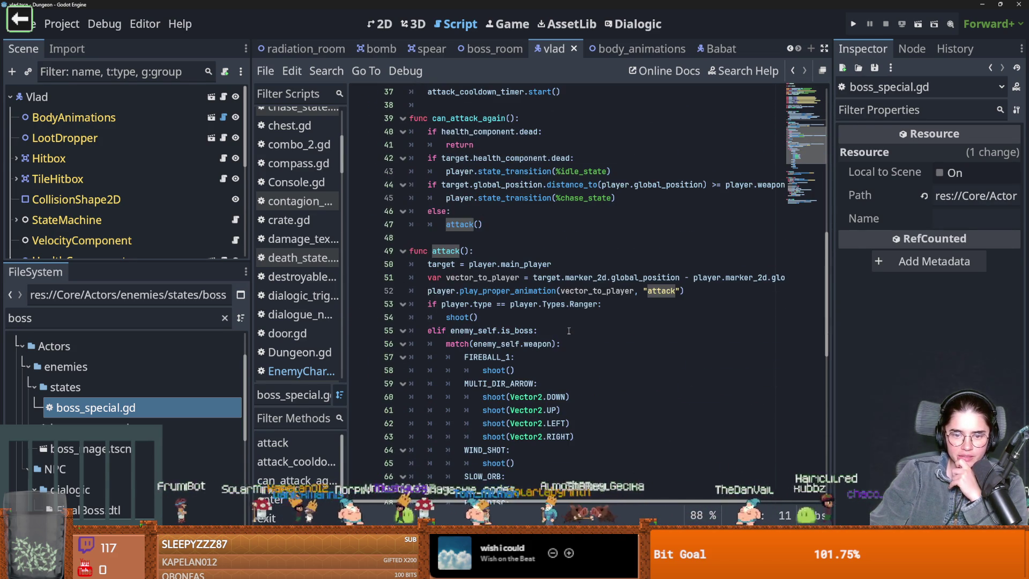
double_click(450, 251)
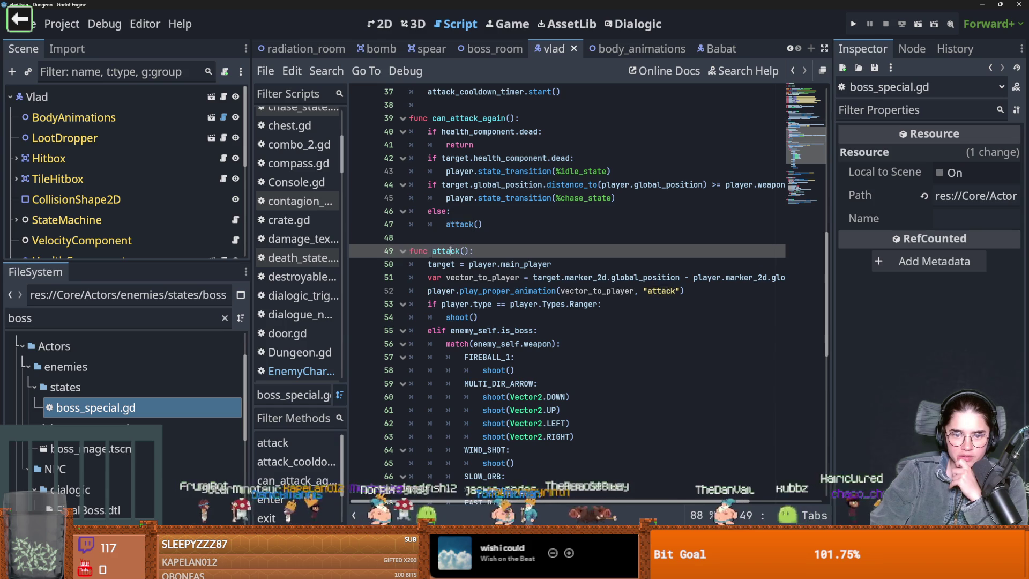
double_click(445, 304)
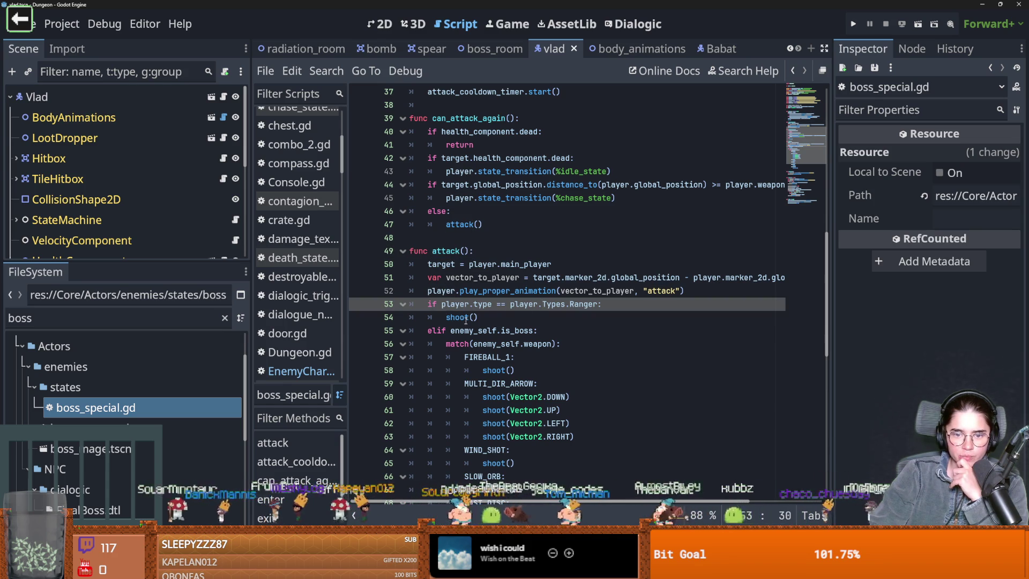
left_click_drag(478, 317, 440, 316)
left_click(436, 330)
double_click(469, 331)
double_click(517, 331)
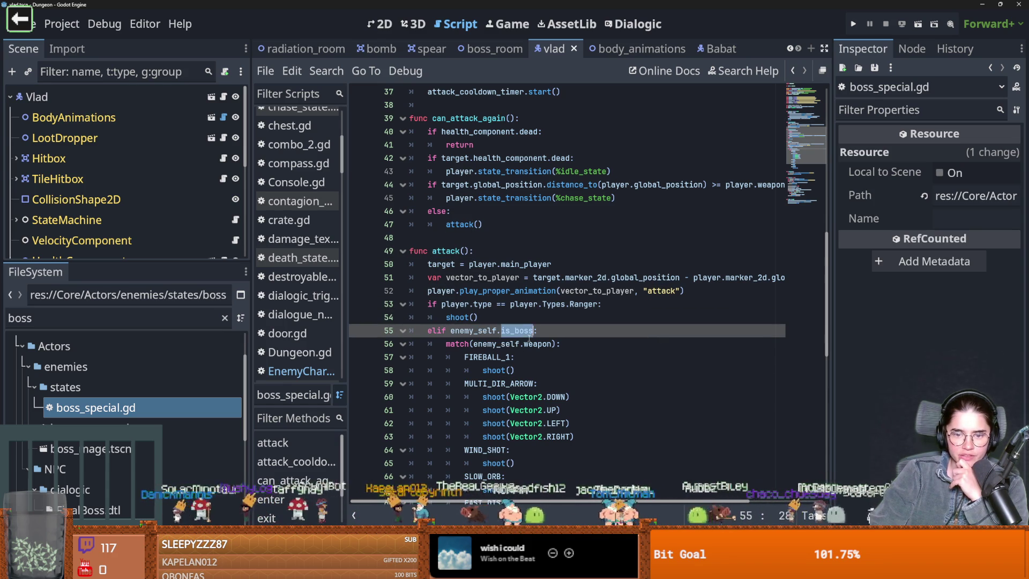
scroll(539, 332, "down", 2)
double_click(457, 264)
double_click(495, 264)
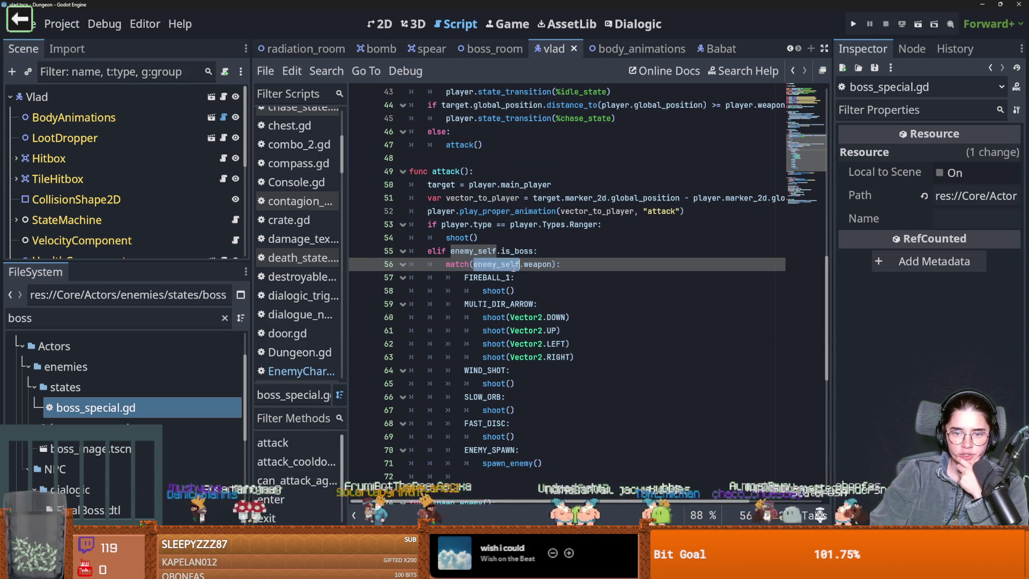
double_click(537, 264)
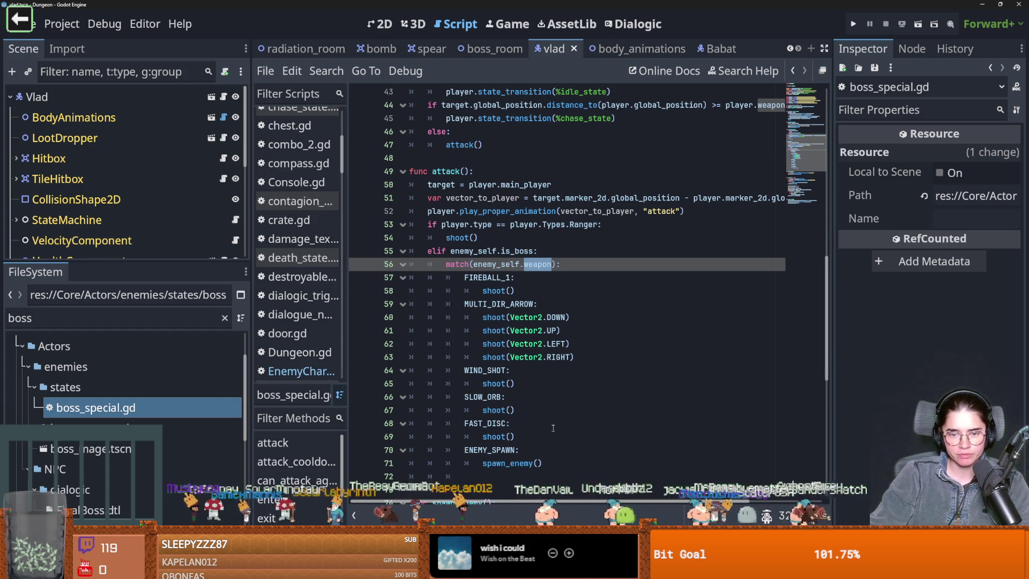
scroll(553, 424, "up", 14)
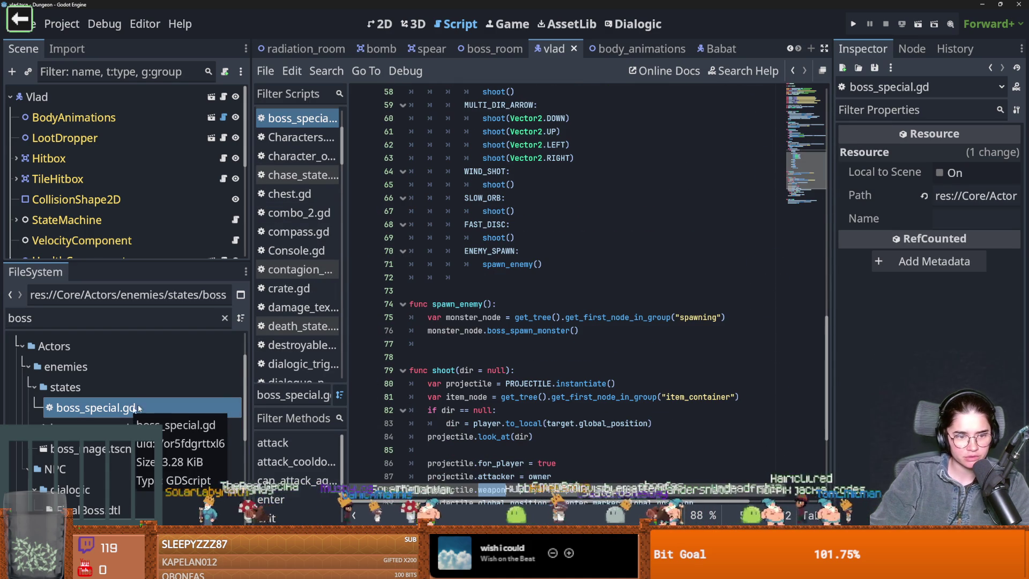
- Duplicate boss_special.gd as vlad_special.gd and open the copy
key("ctrl+d")
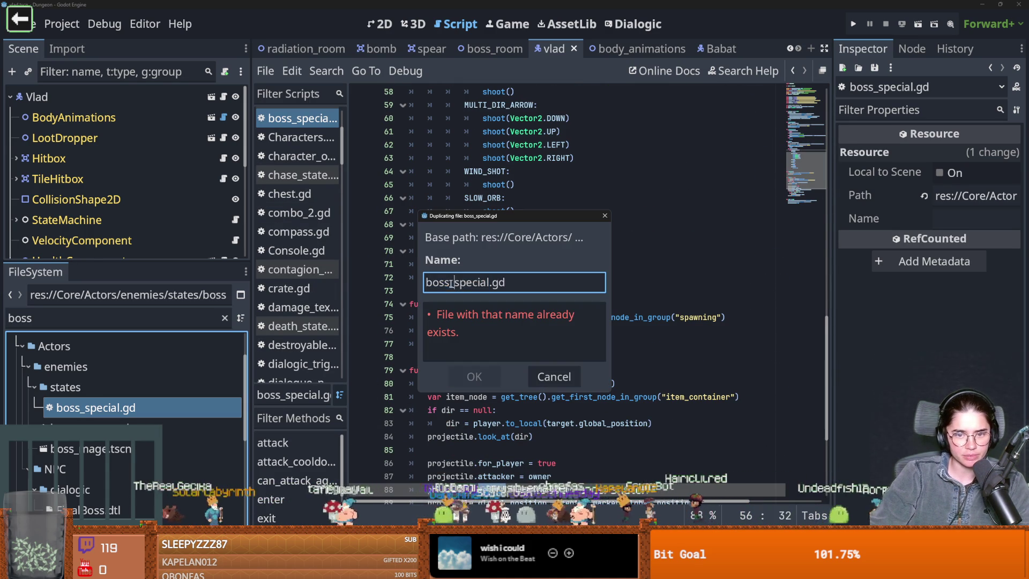
type("vlad")
key("Return")
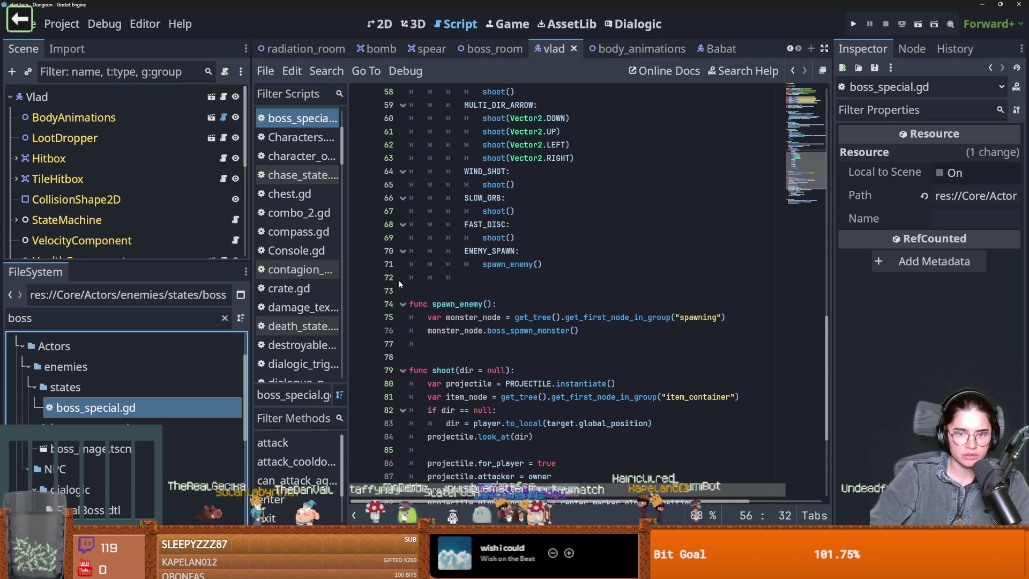
left_click(225, 319)
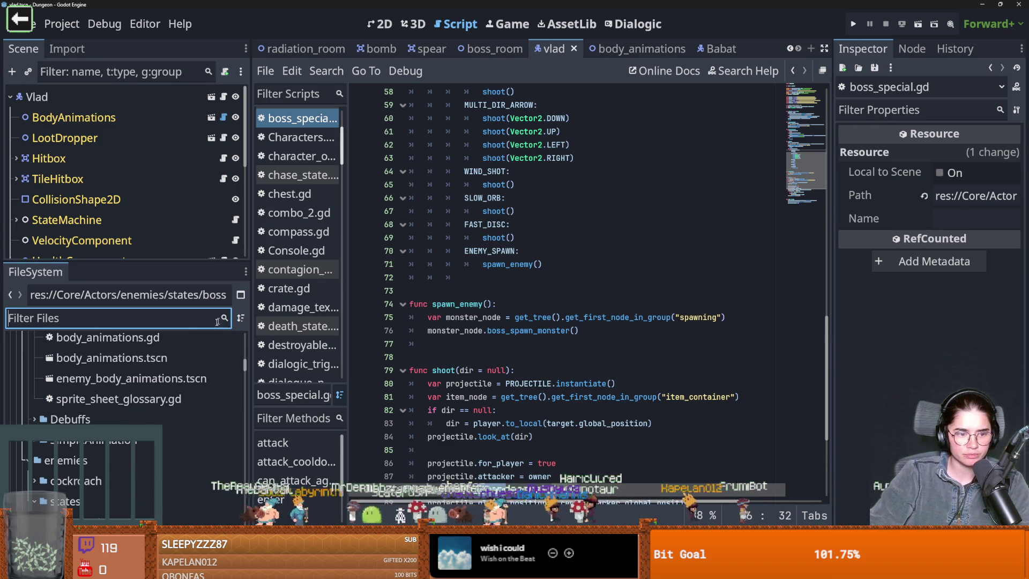
scroll(115, 472, "down", 5)
scroll(115, 507, "down", 2)
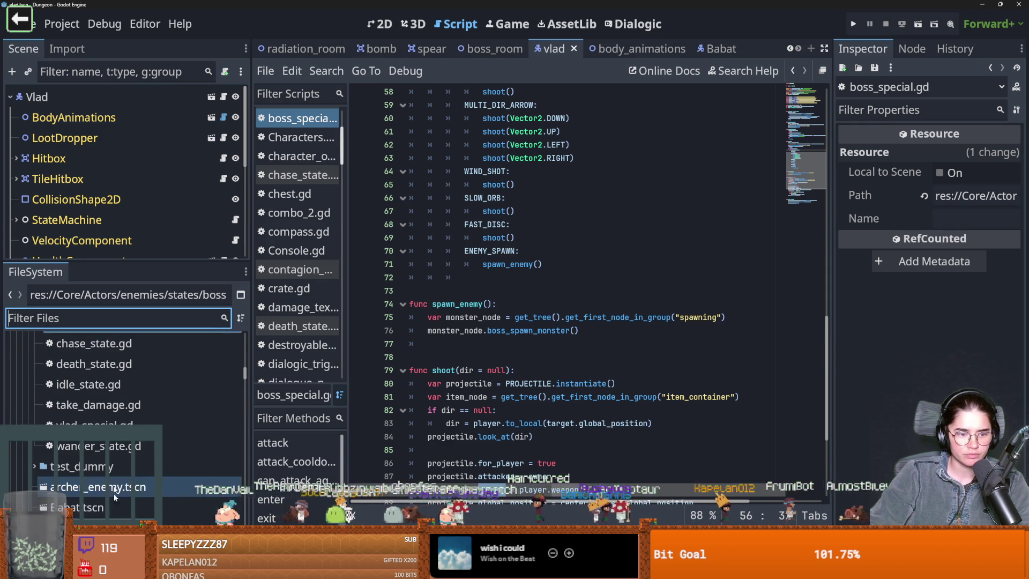
double_click(107, 424)
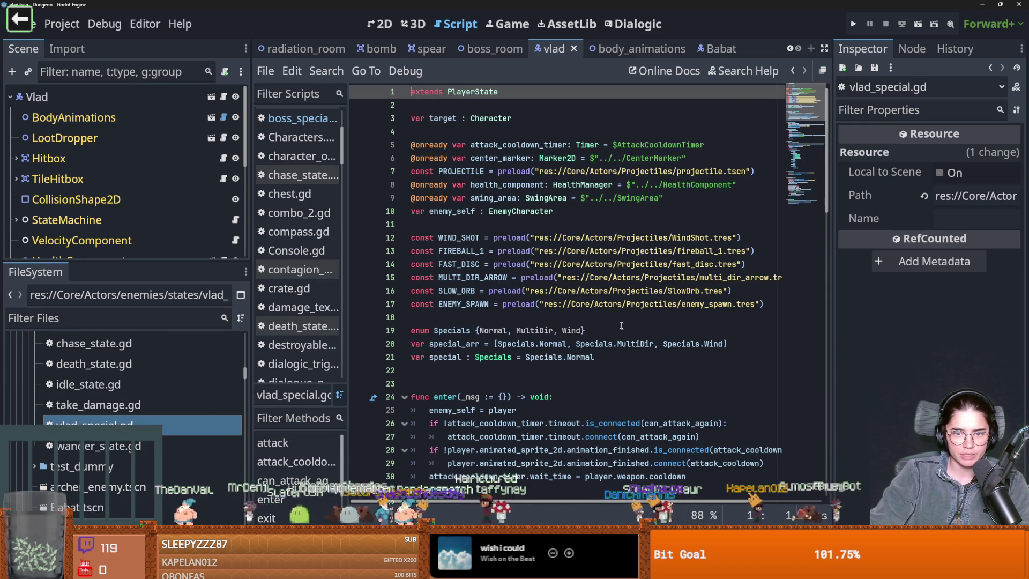
- Delete the six projectile preload constants, leaving an empty line 12
mouse_move(766, 304)
left_mouse_down()
mouse_move(410, 251)
mouse_move(393, 238)
left_mouse_up()
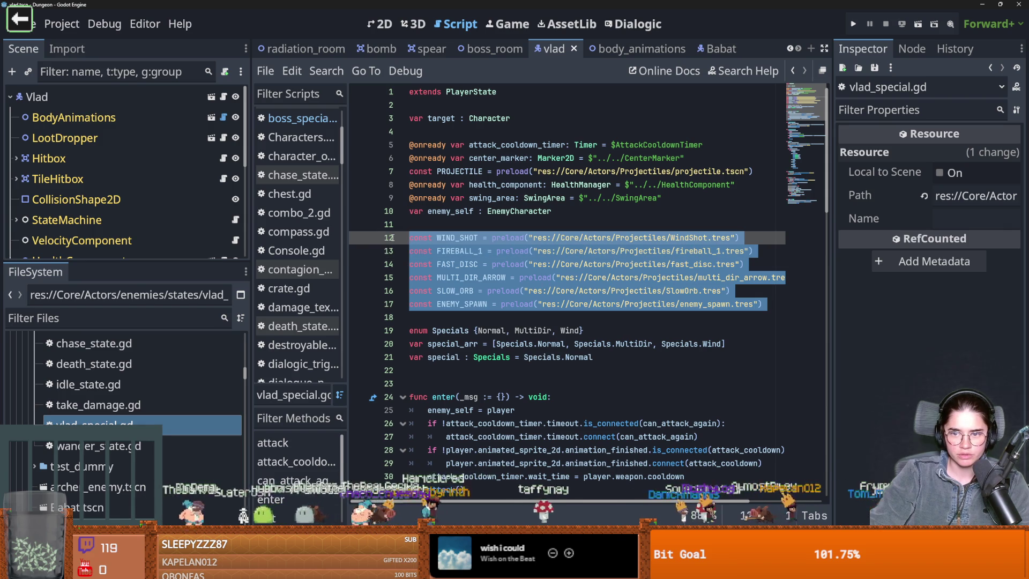
key("BackSpace")
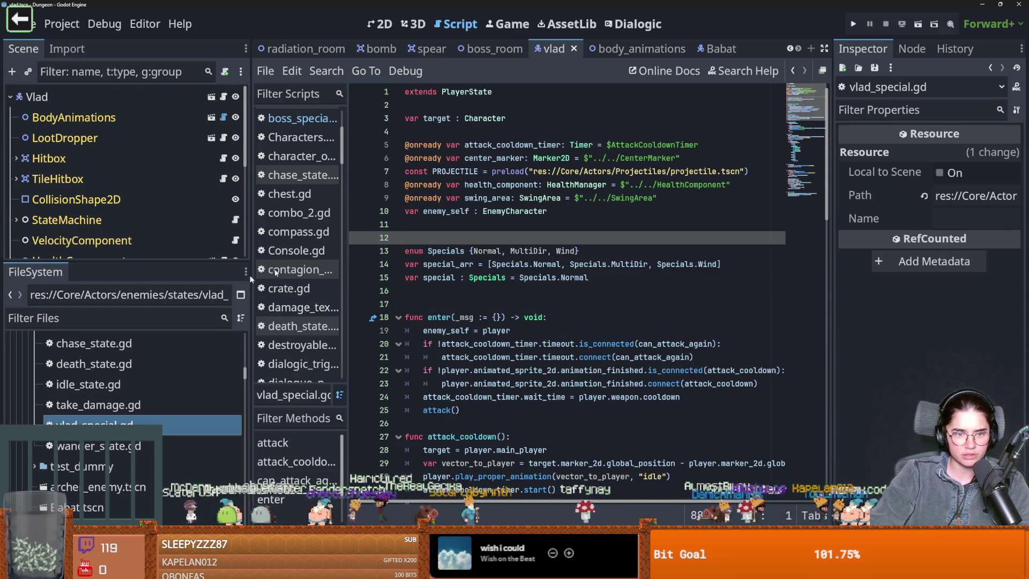
key("Return")
key("Up")
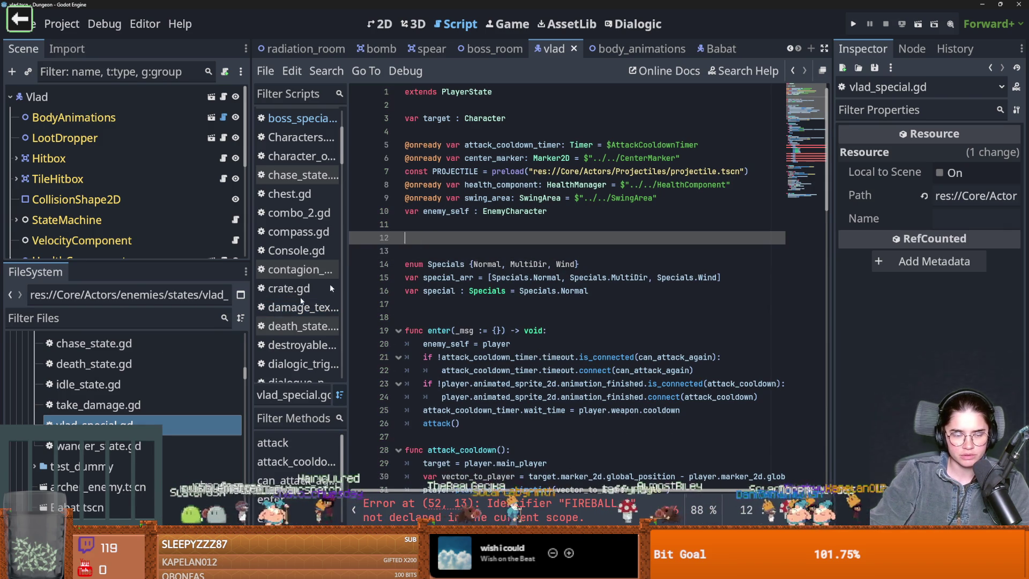
scroll(510, 398, "down", 1)
scroll(510, 398, "down", 10)
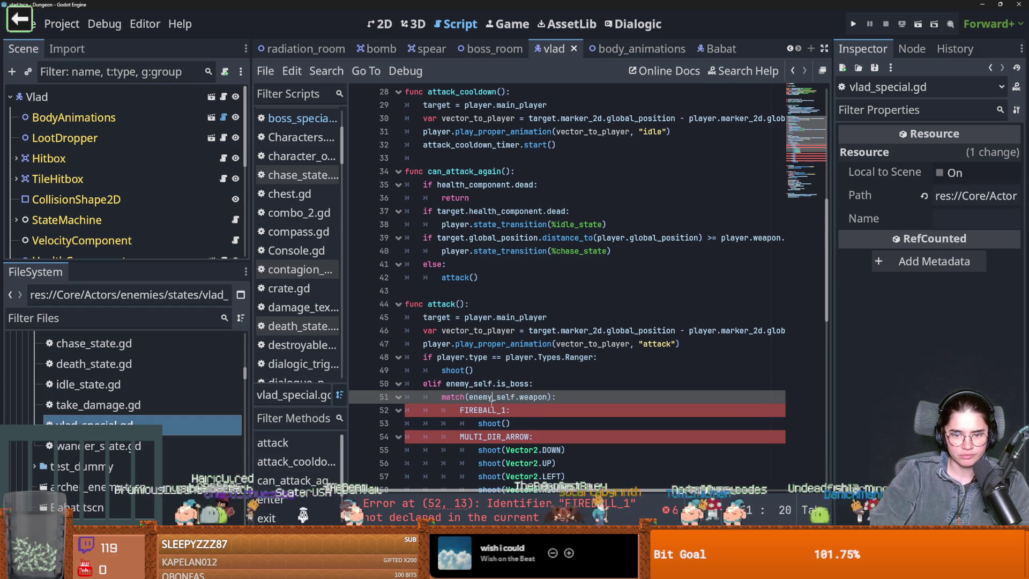
double_click(504, 397)
scroll(503, 389, "down", 3)
scroll(501, 379, "up", 12)
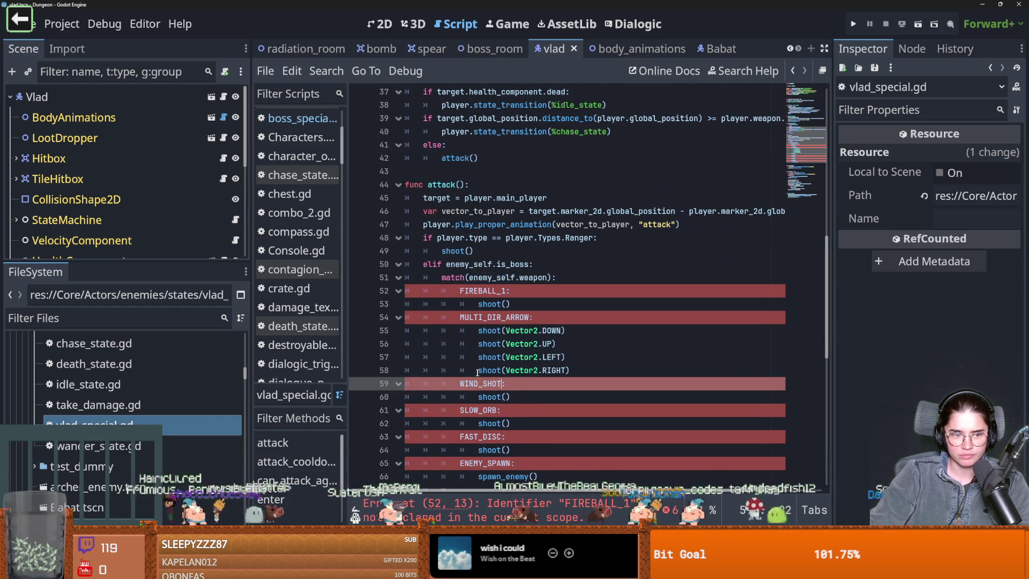
left_click(421, 239)
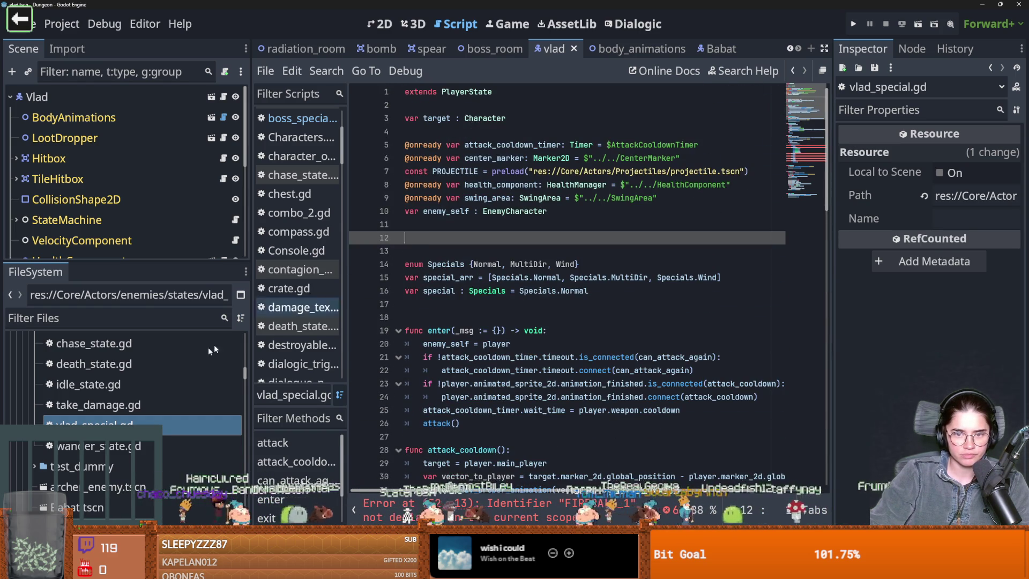
- Drop Impalation.tres onto line 12 as an IMPALATION preload, then return to the Vlad scene
left_click(146, 321)
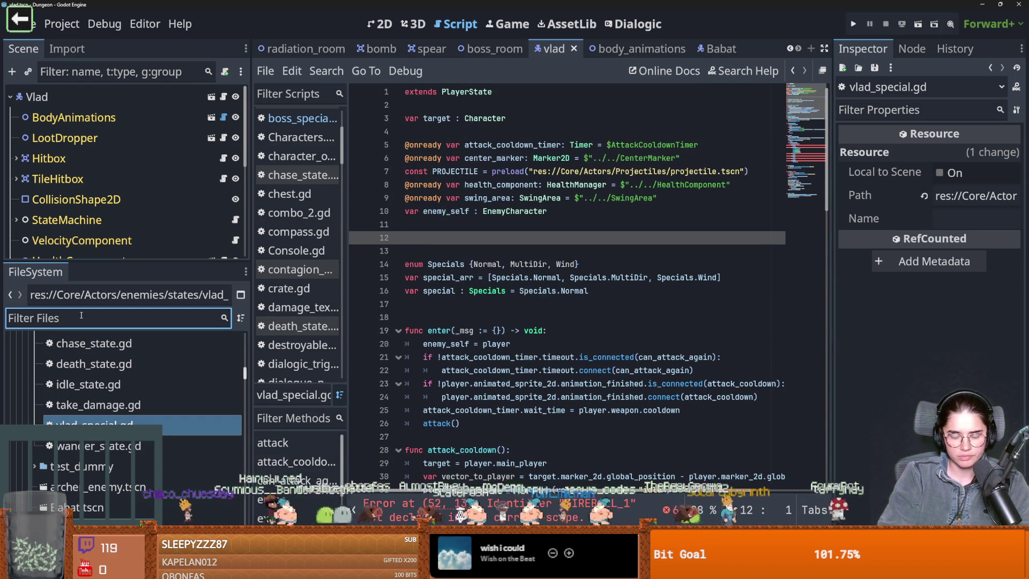
type("impa")
scroll(97, 402, "up", 5)
mouse_move(99, 423)
left_mouse_down()
mouse_move(465, 253)
mouse_move(465, 238)
left_mouse_up()
double_click(454, 238)
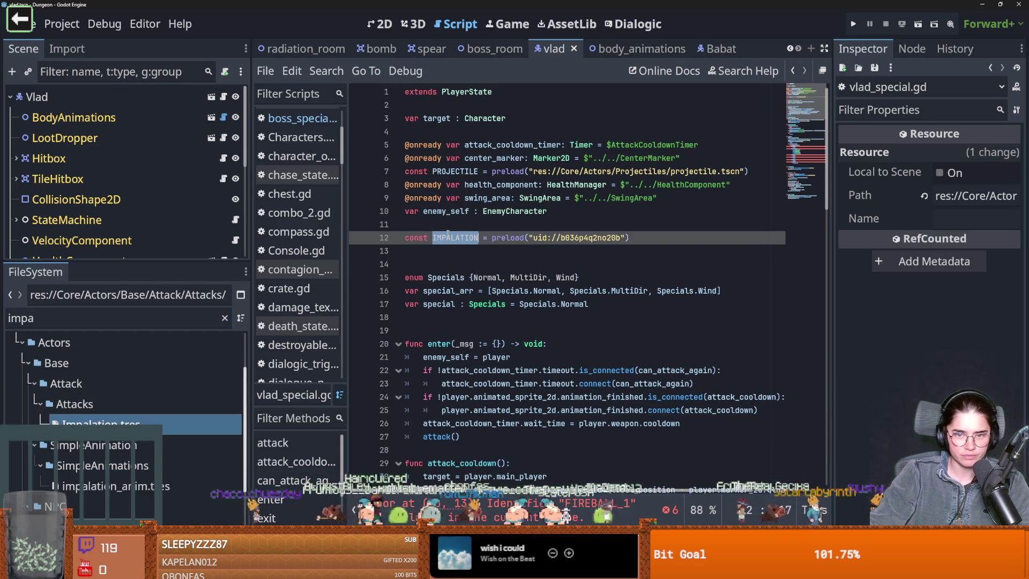
left_click(182, 96)
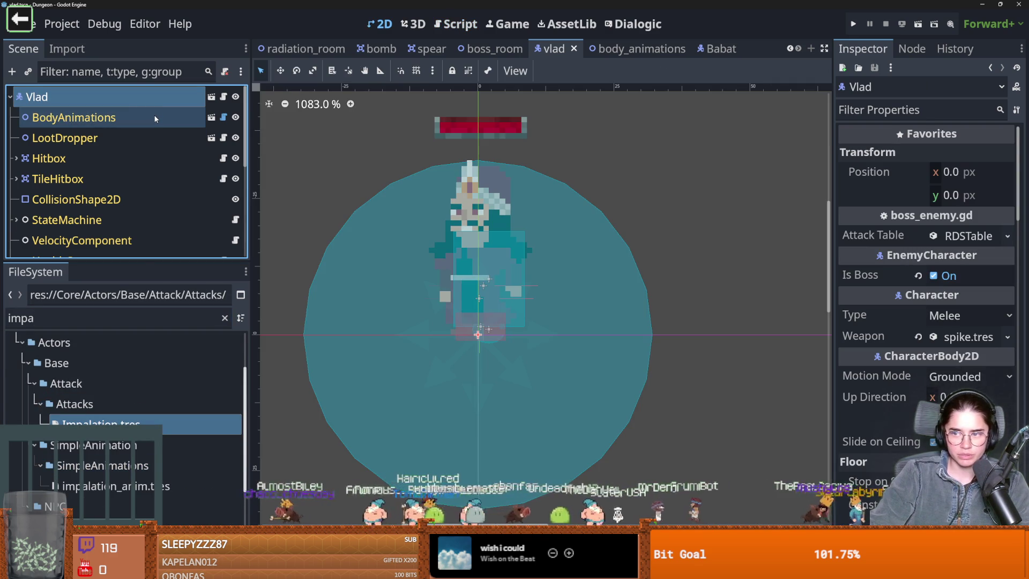
- Open boss_enemy.gd and inspect Vlad's Attack Table resource and its contents array
left_click(223, 97)
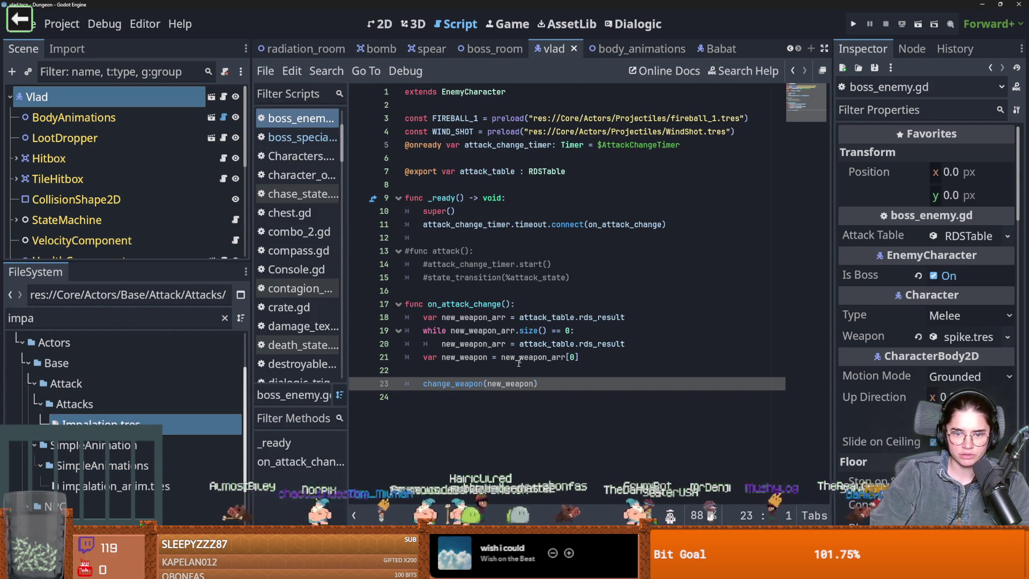
left_click(964, 236)
left_click(967, 280)
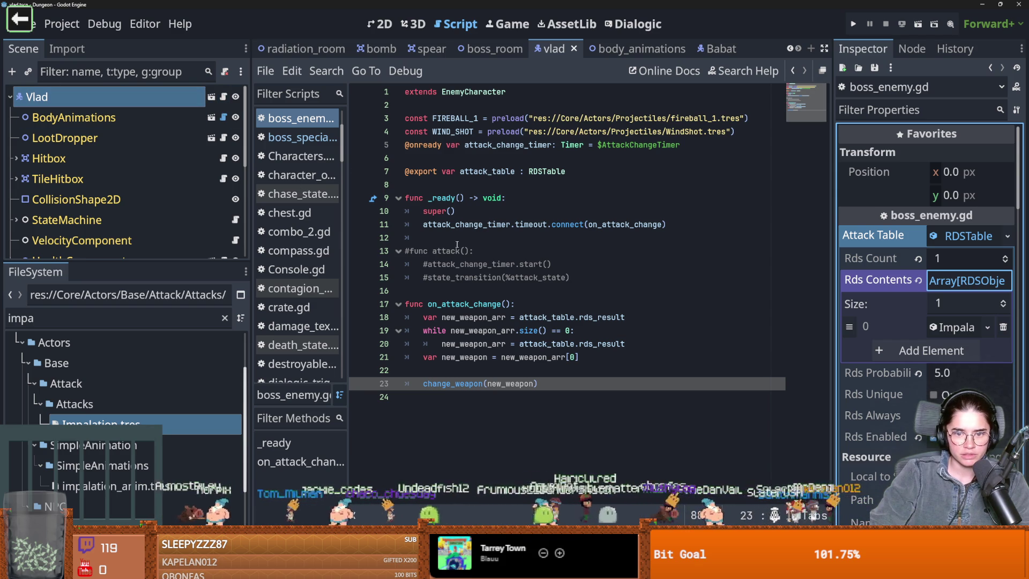
left_click(515, 390)
left_click(465, 384)
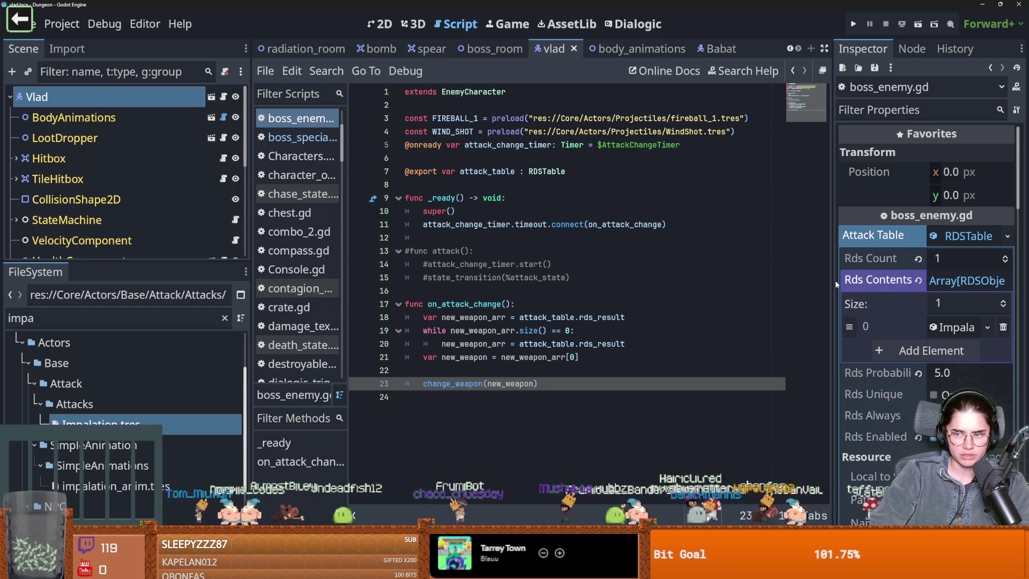
left_click_drag(835, 281, 749, 273)
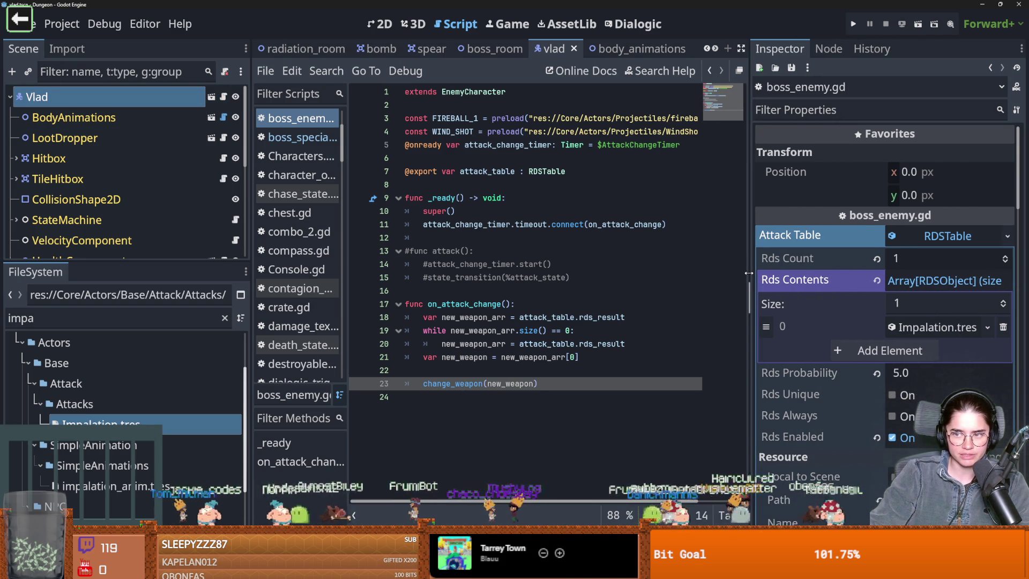
left_click(950, 235)
left_click(950, 234)
left_click(951, 234)
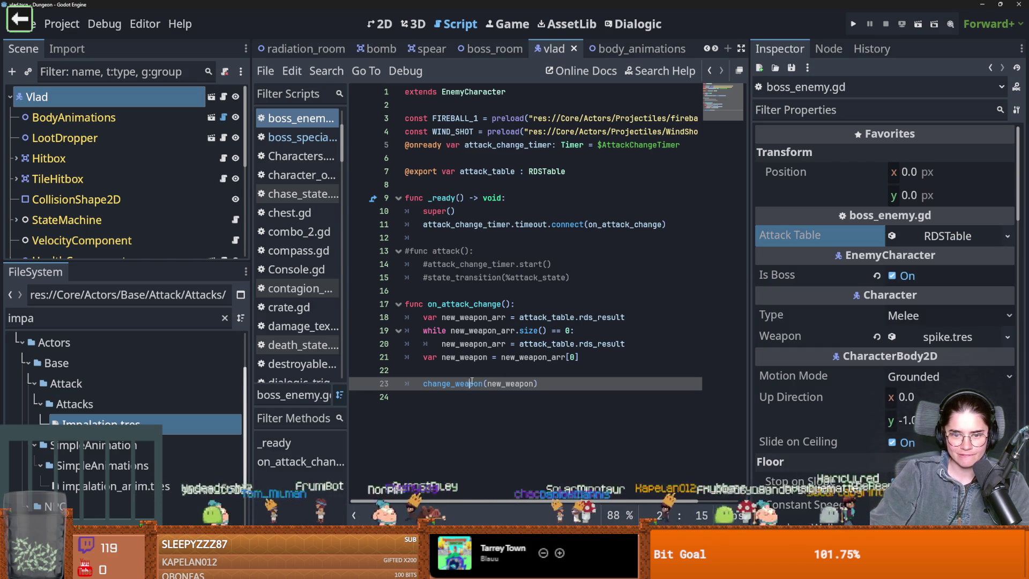
left_click_drag(539, 384, 424, 388)
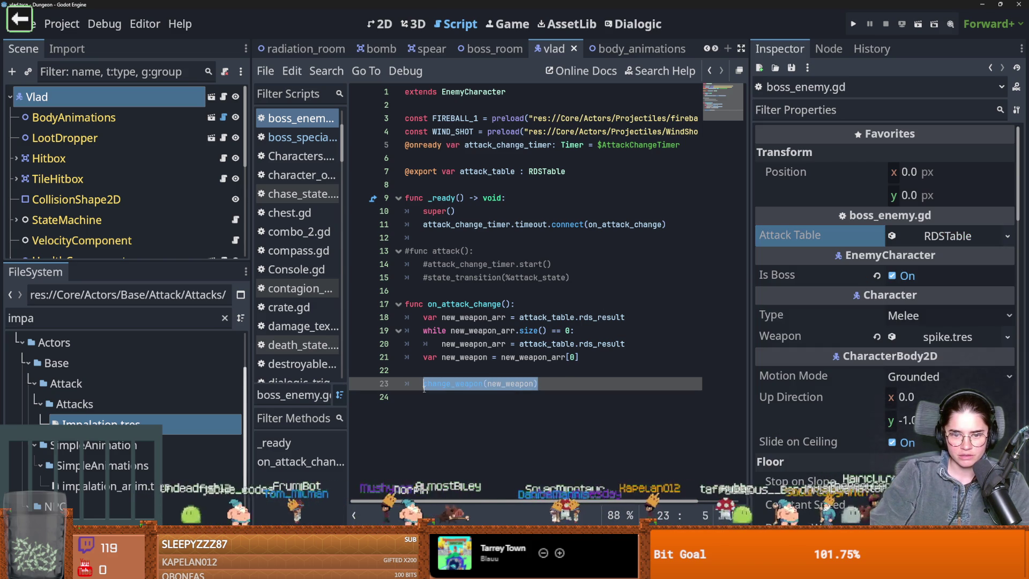
left_click(485, 383)
double_click(475, 384)
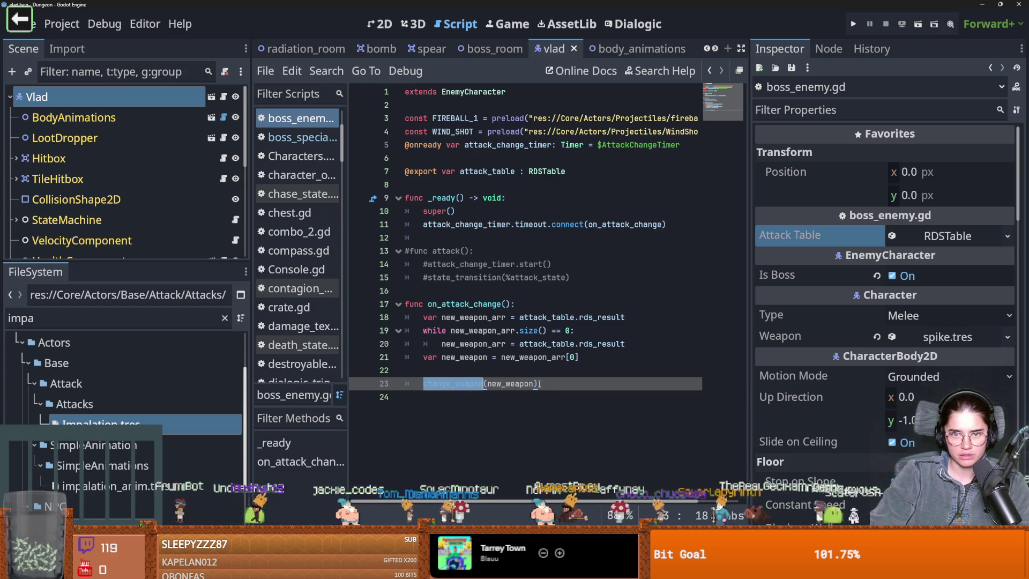
- Add 'var attack : Attack' above _ready on line 9, then jump to change_weapon's definition
left_click(518, 185)
key("Return")
key("Return")
key("Up")
type("var")
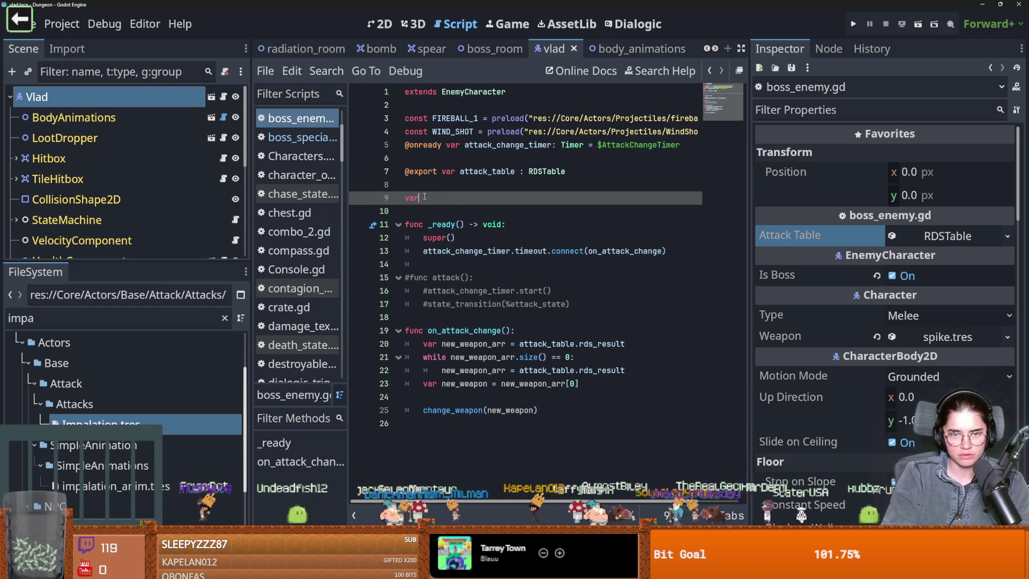
key("BackSpace")
key("BackSpace")
type("attack")
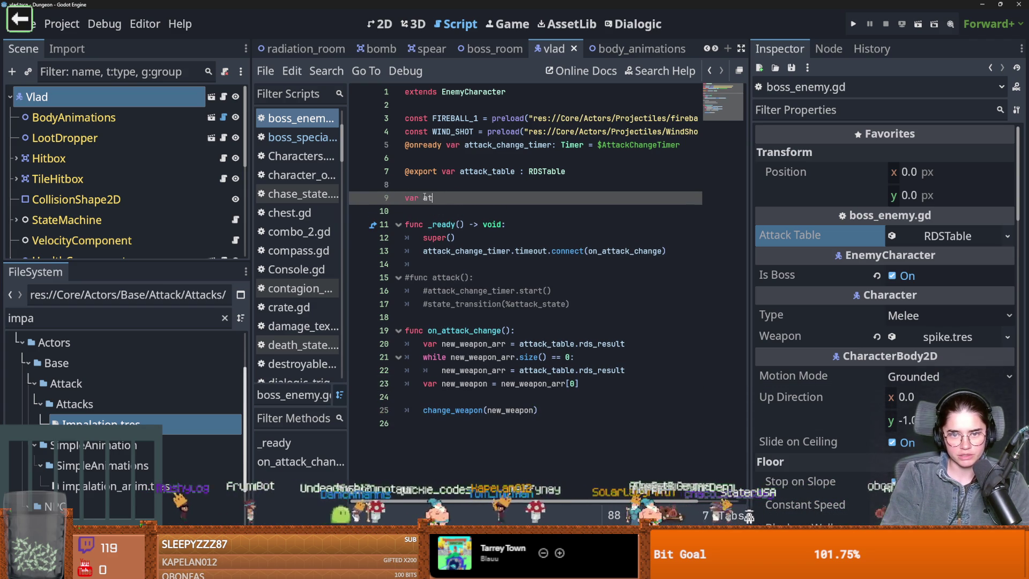
type(" : Atta")
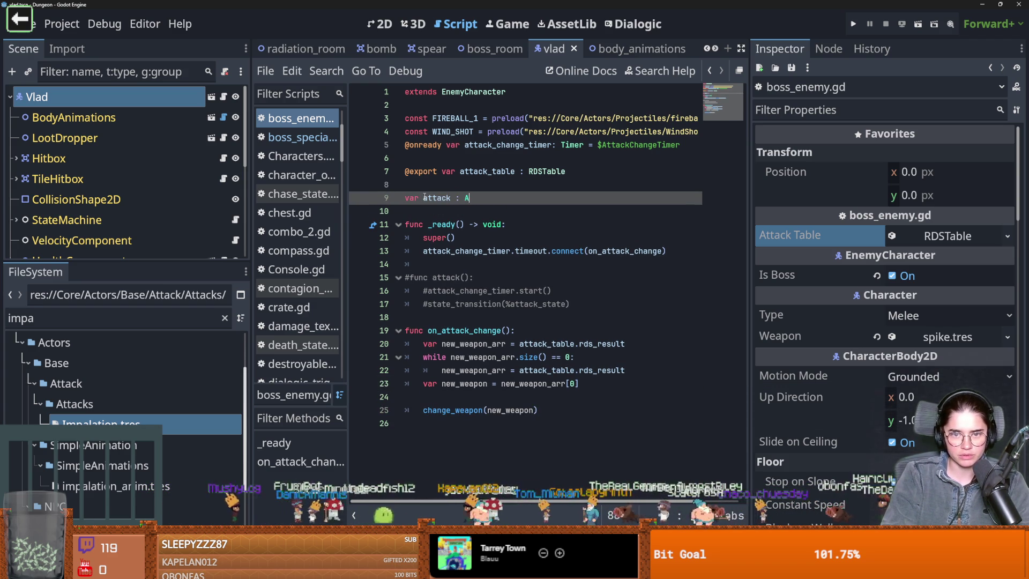
type("ck")
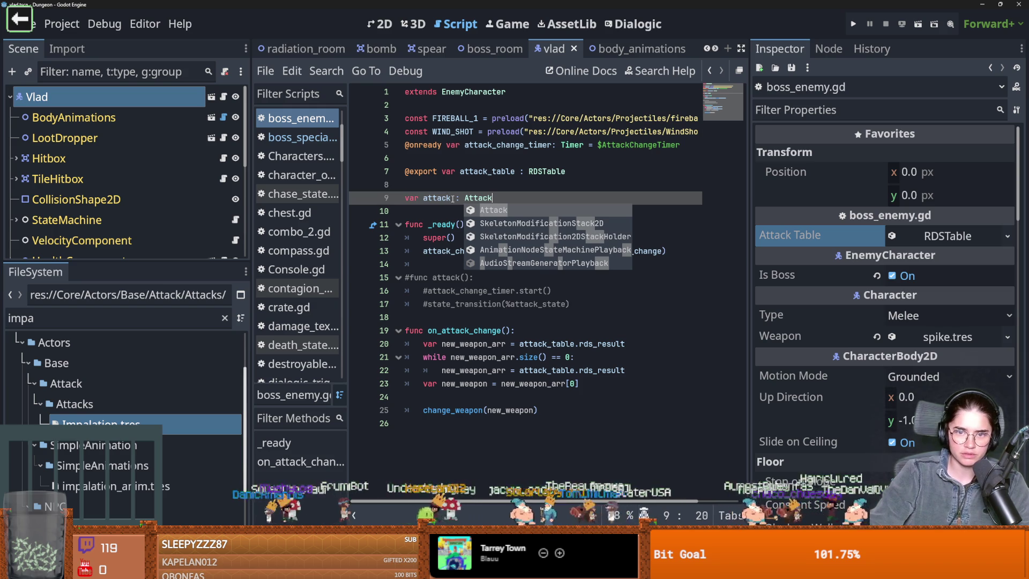
key("Escape")
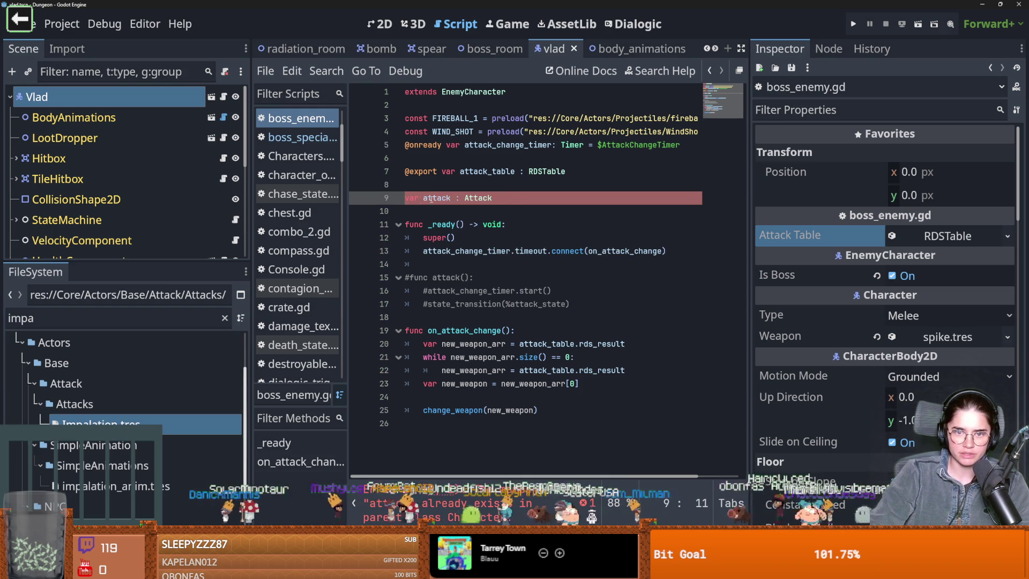
key("shift+Home")
left_click(451, 198)
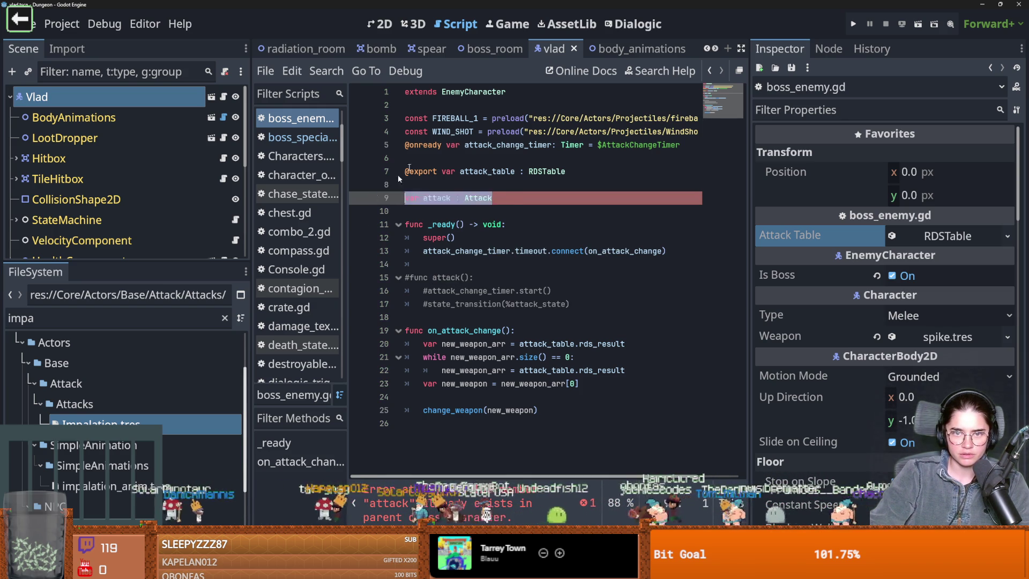
left_click(470, 196, "ctrl")
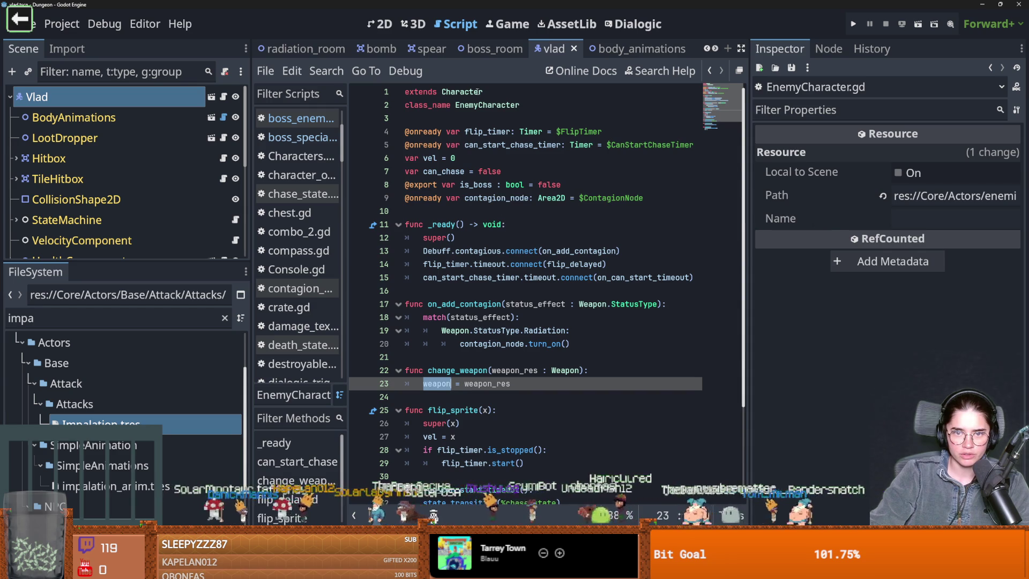
- Browse the parent Character scripts and the CharacterBody2D documentation
left_click(478, 92, "ctrl")
scroll(503, 172, "down", 2)
scroll(504, 171, "down", 2)
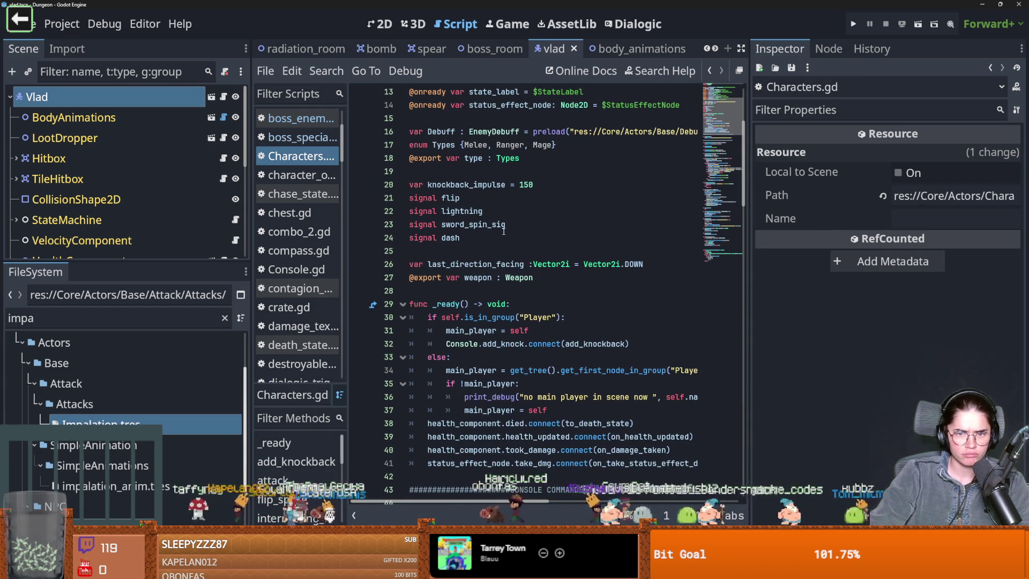
scroll(503, 171, "up", 4)
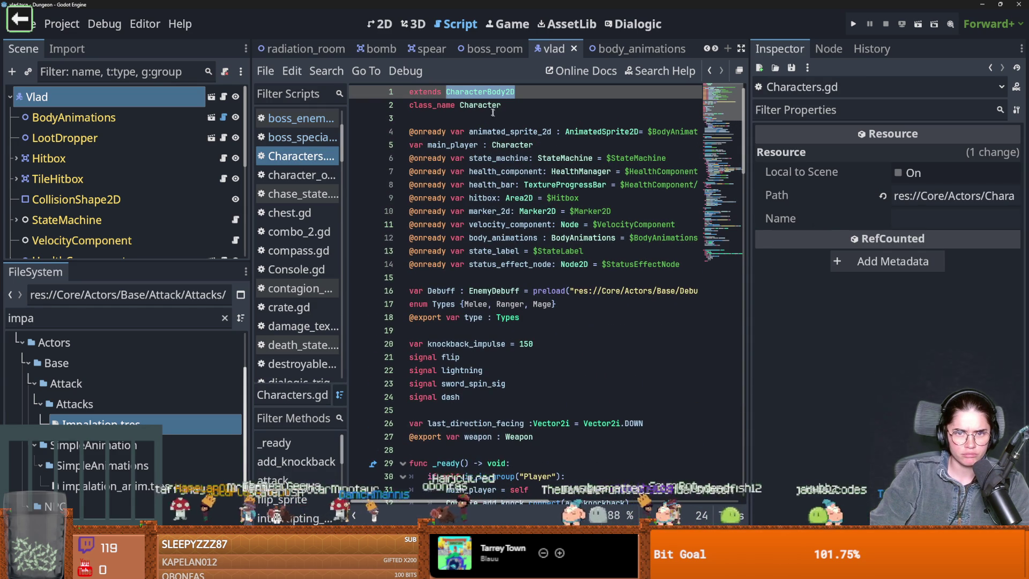
left_click(479, 92, "ctrl")
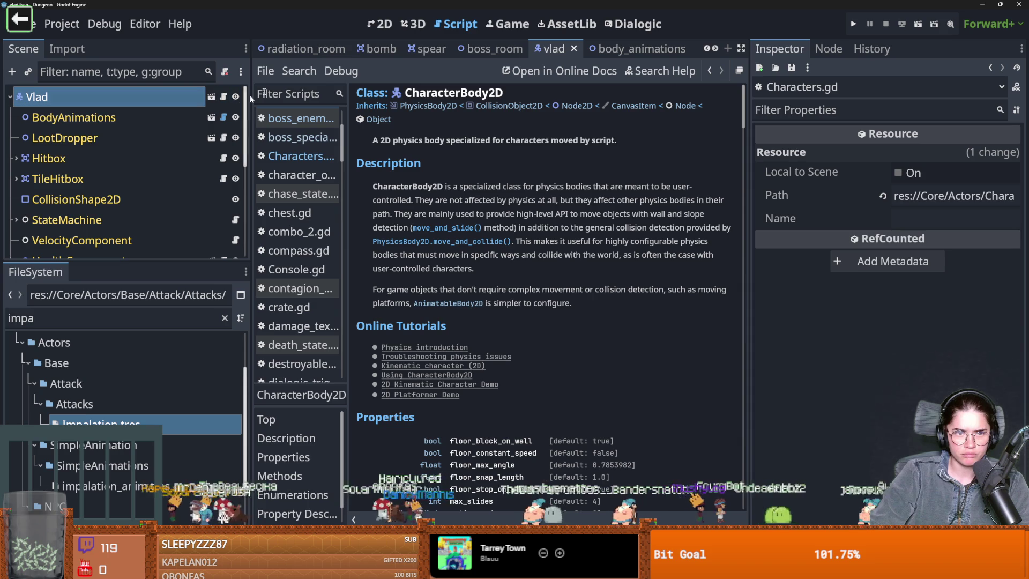
left_click(707, 71)
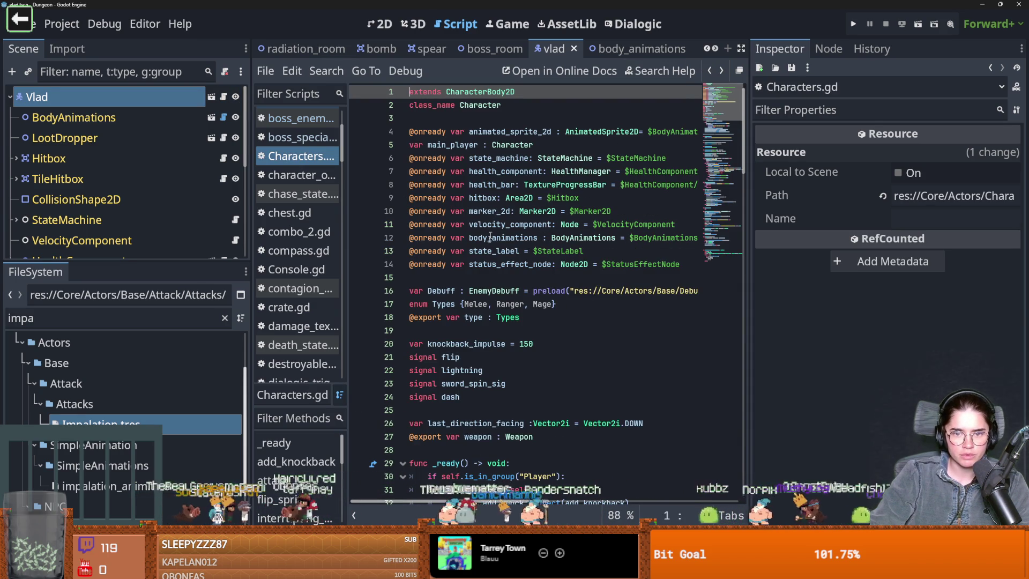
key("Down")
key("Down")
key("Down")
key("Down")
key("Down")
key("Down")
scroll(470, 296, "down", 3)
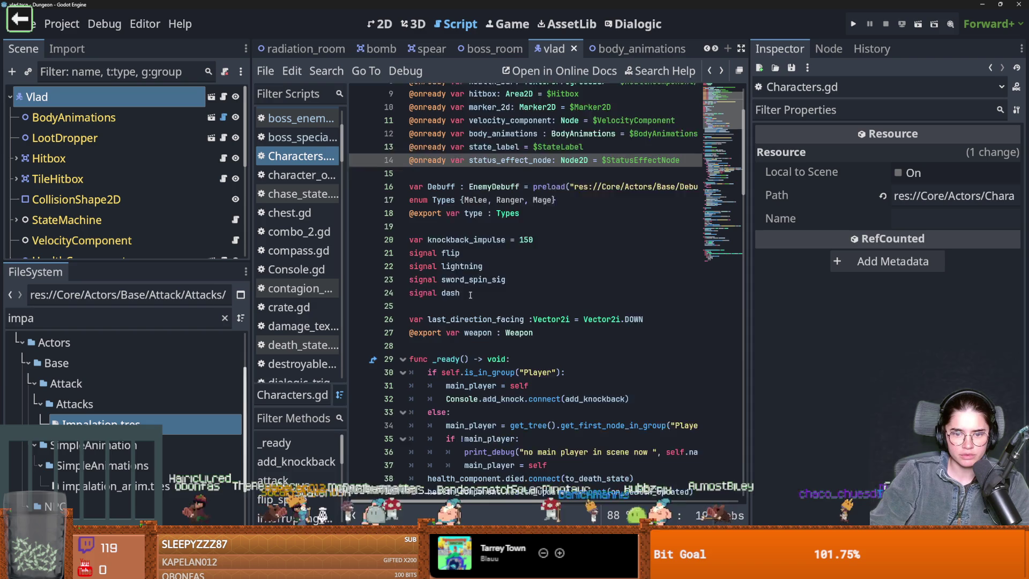
left_click(470, 295, "ctrl")
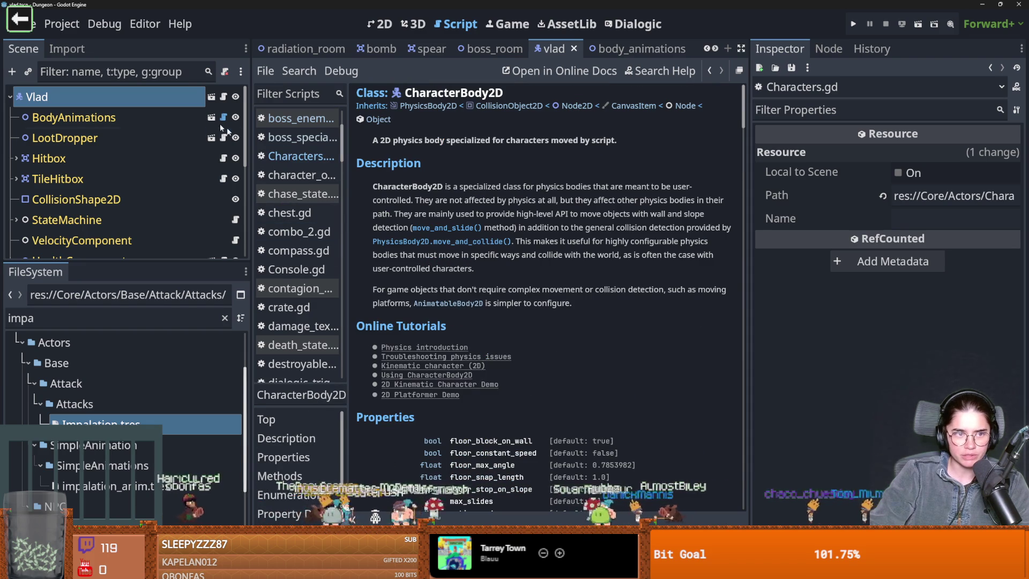
left_click(297, 118)
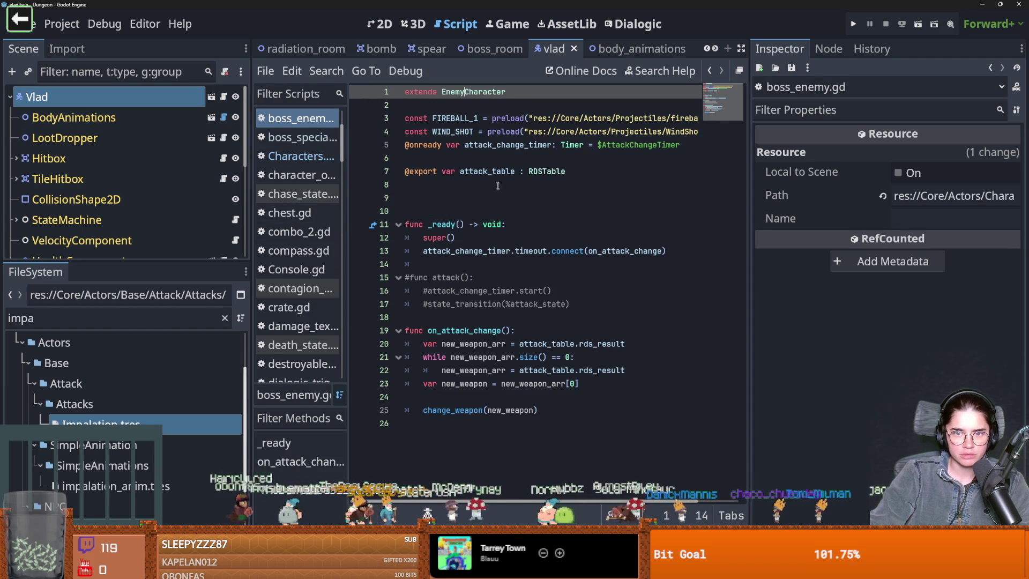
left_click(477, 92, "ctrl")
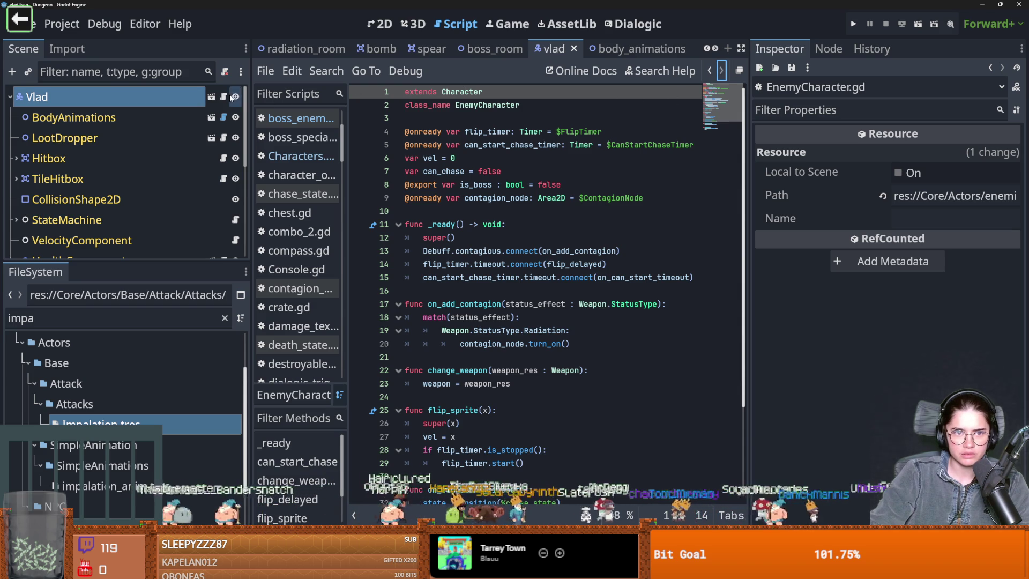
key("alt+Left")
- Type 'var attack' on line 9, then locate func attack on line 89 of Characters.gd
left_click(429, 199)
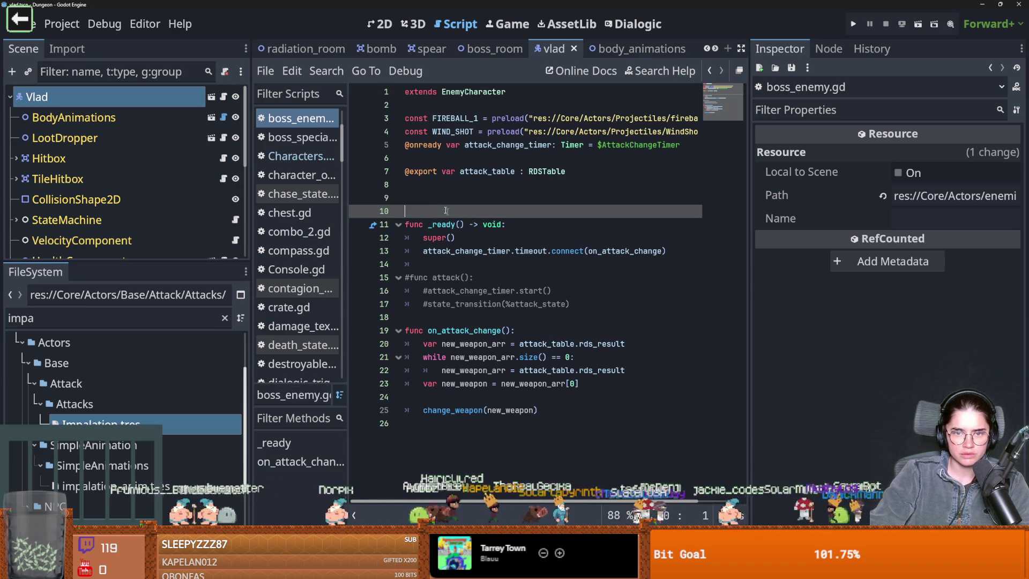
type("var attack")
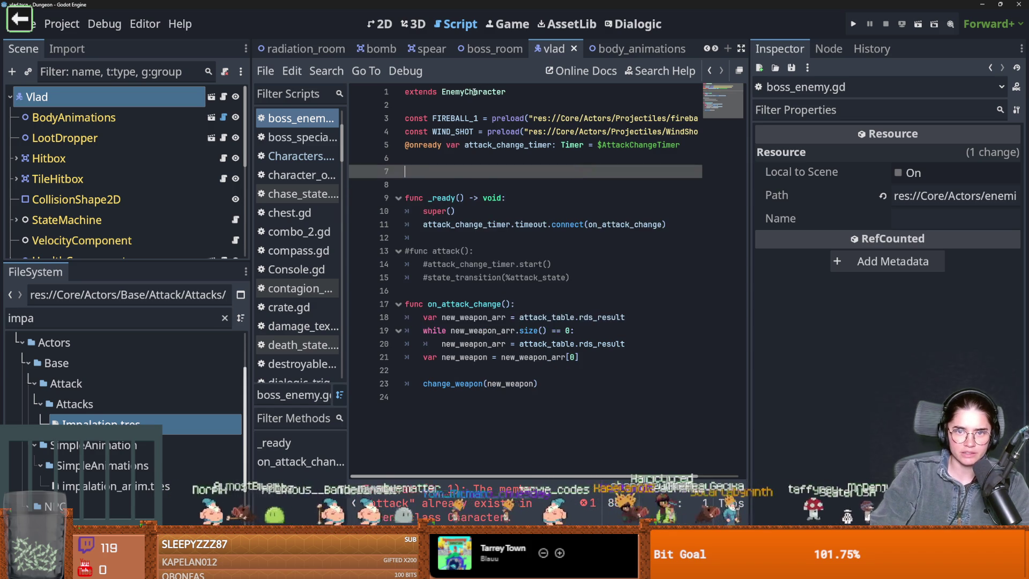
left_click(454, 92, "ctrl")
left_click(454, 92, "ctrl")
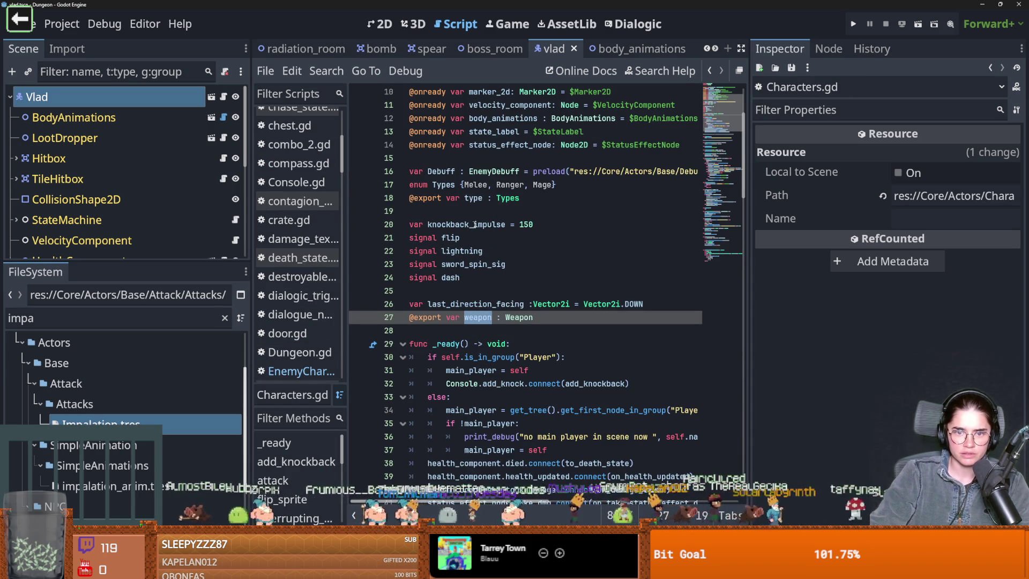
scroll(476, 324, "up", 3)
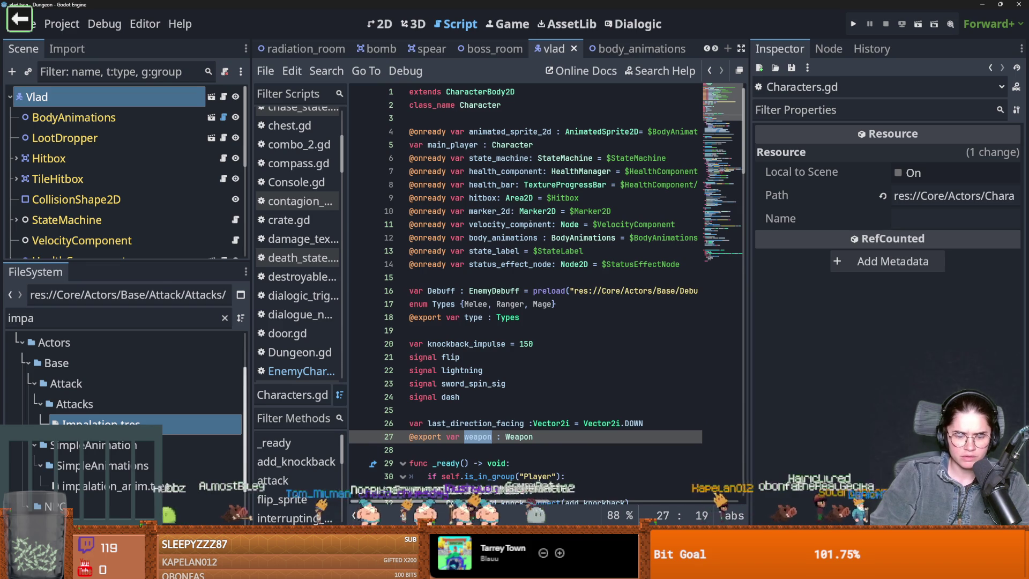
key("ctrl+f")
type("attack")
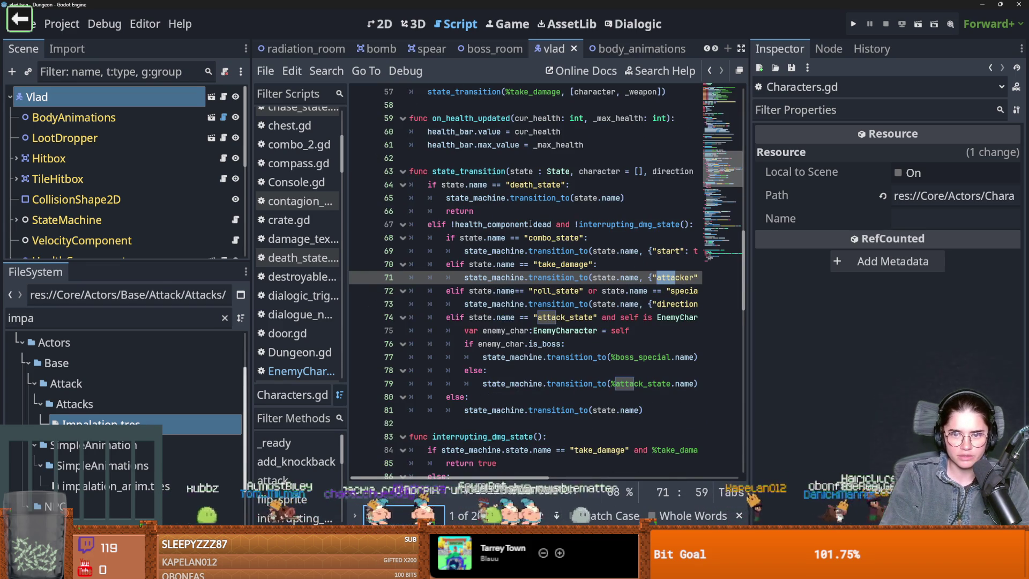
key("Return")
key("Return")
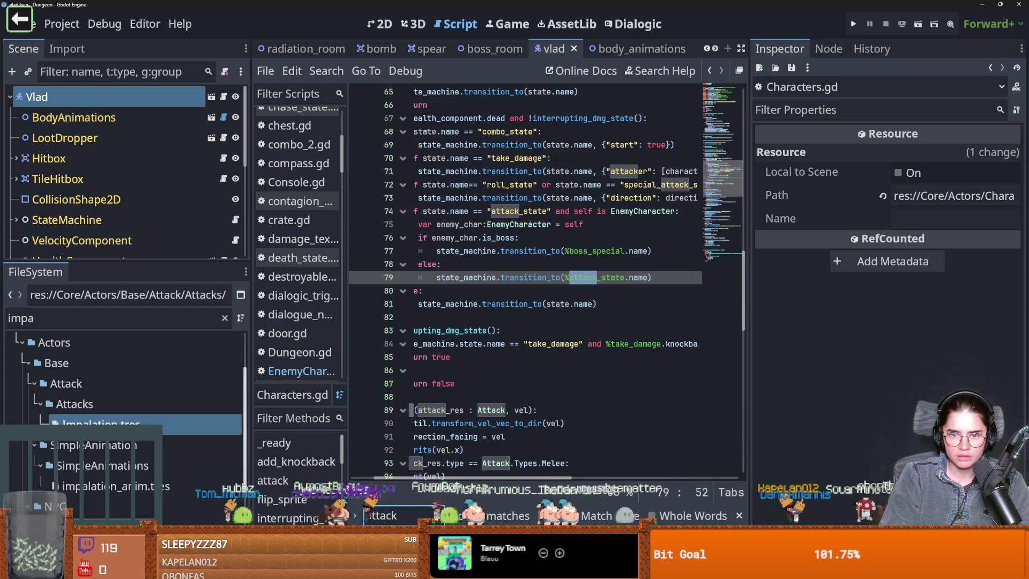
scroll(530, 223, "up", 1)
double_click(446, 317)
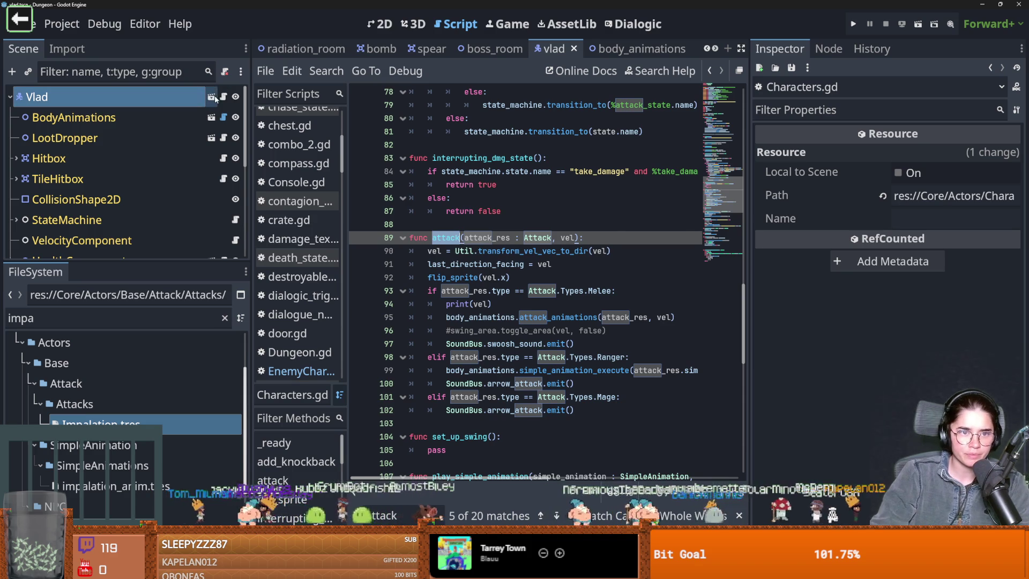
left_click(223, 96)
- Declare 'var attack_res : Attack =' on line 7, preloaded from Impalation.tres
left_click(440, 171)
type("var attac")
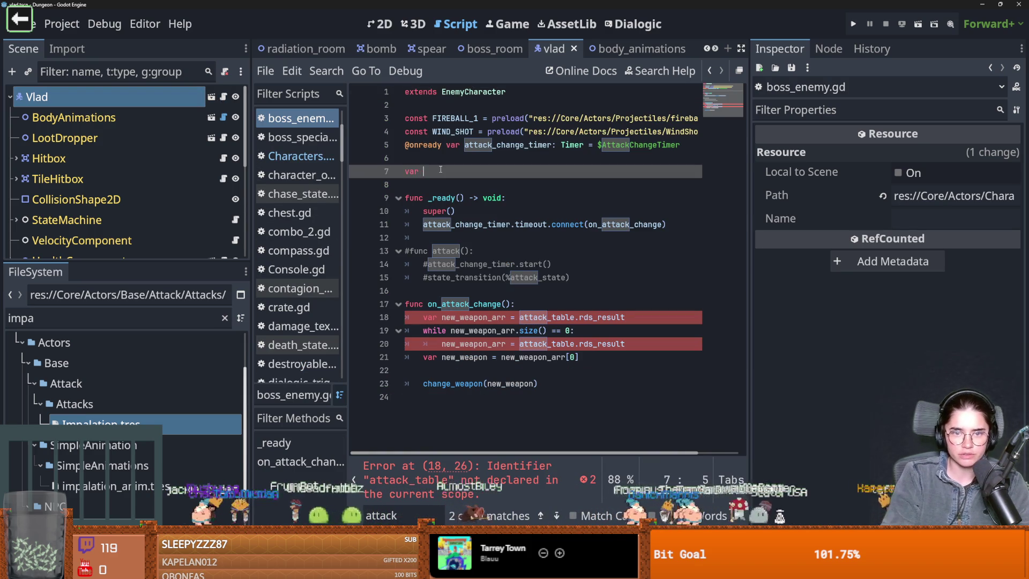
type("k_res : A")
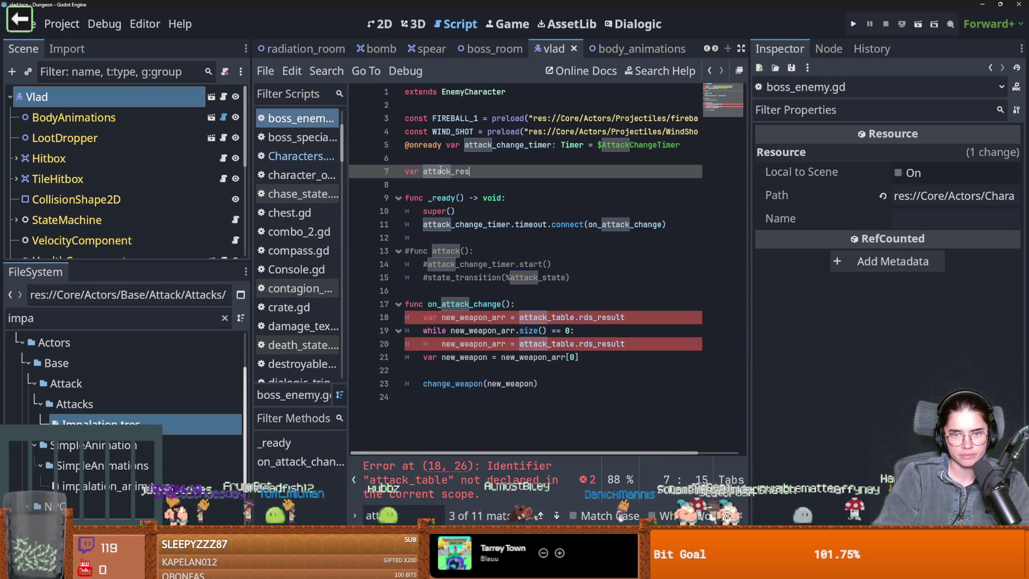
type("ttack =")
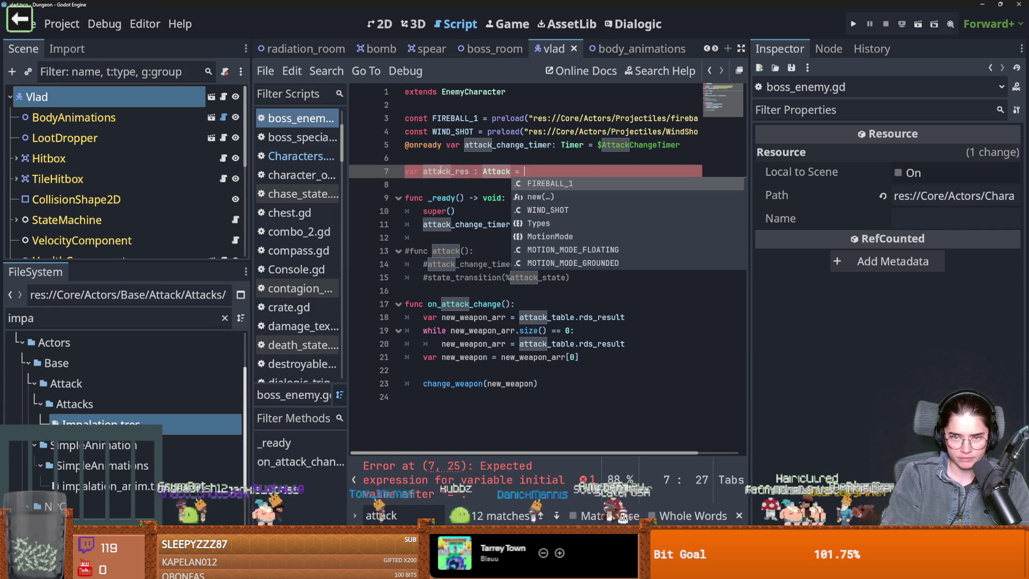
left_click(505, 170)
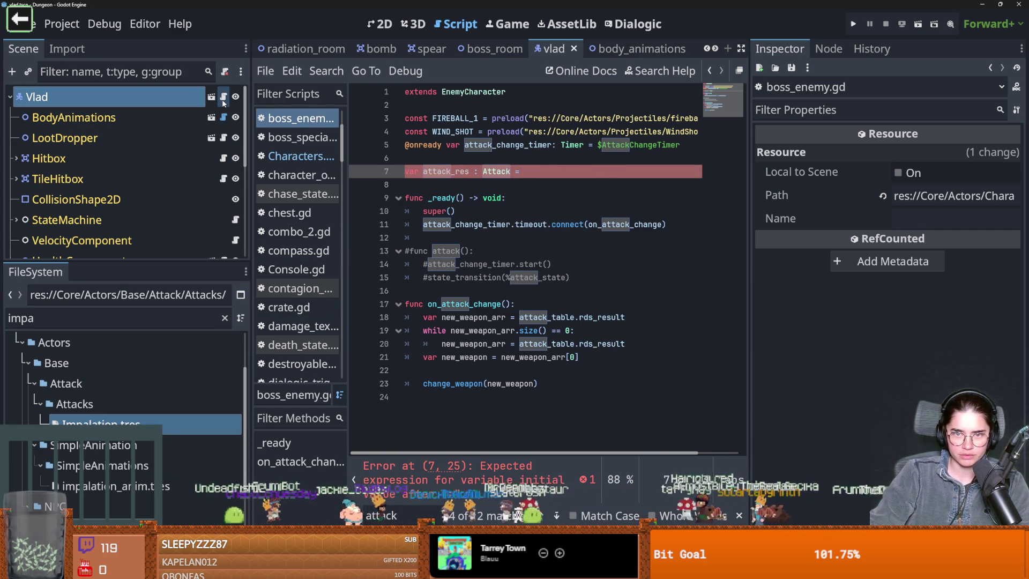
left_click_drag(206, 422, 544, 177)
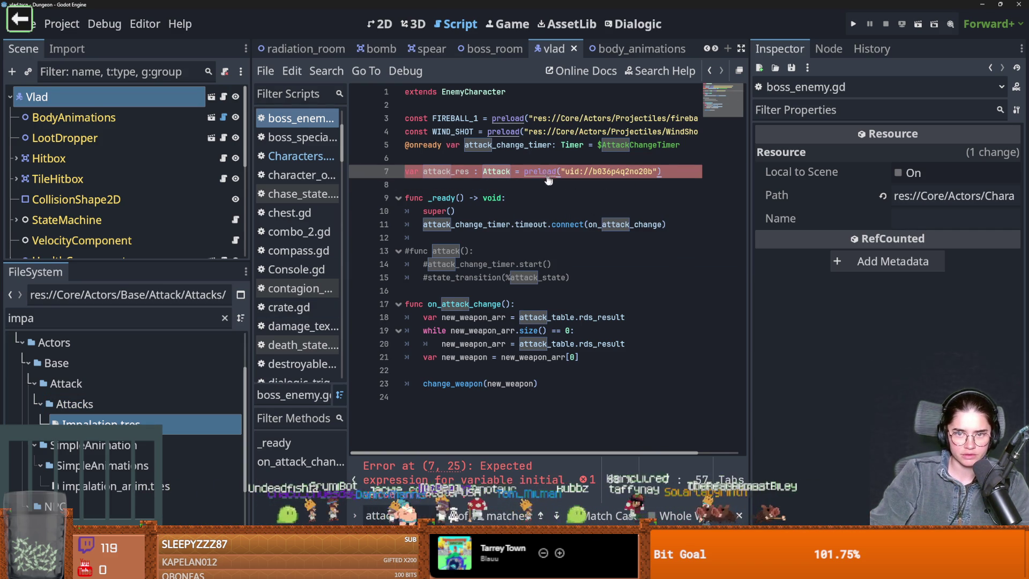
- Begin a new 'func change_attack(attack_res : Attack)' at the end of the script
left_click(507, 385)
left_click(445, 413)
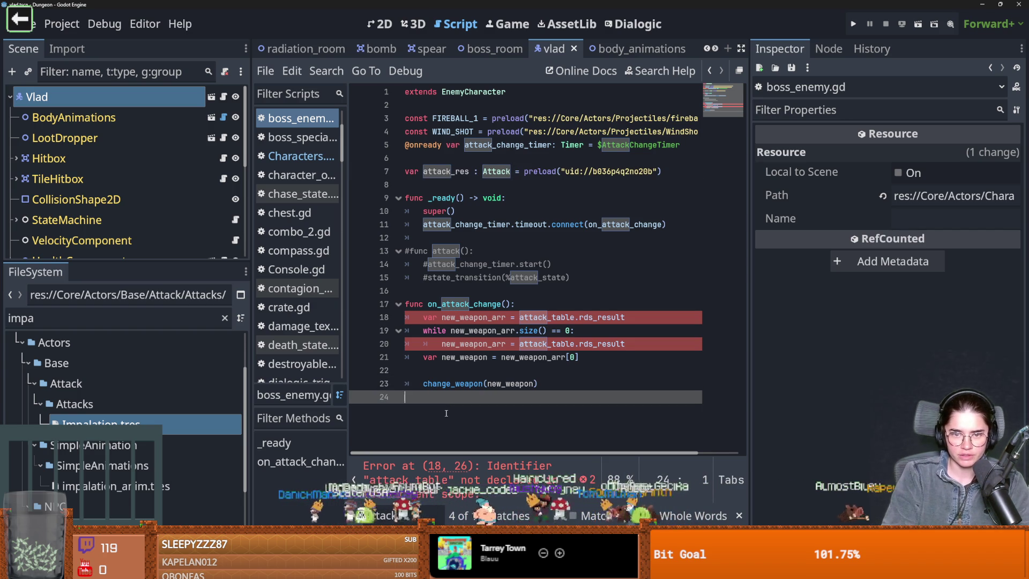
key("Return")
type("func change_")
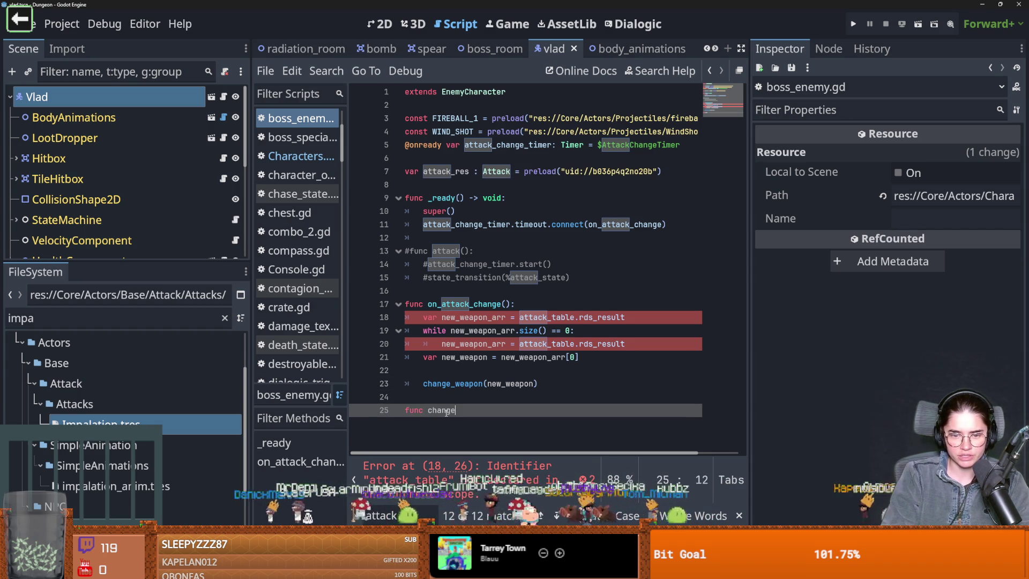
type("attack(")
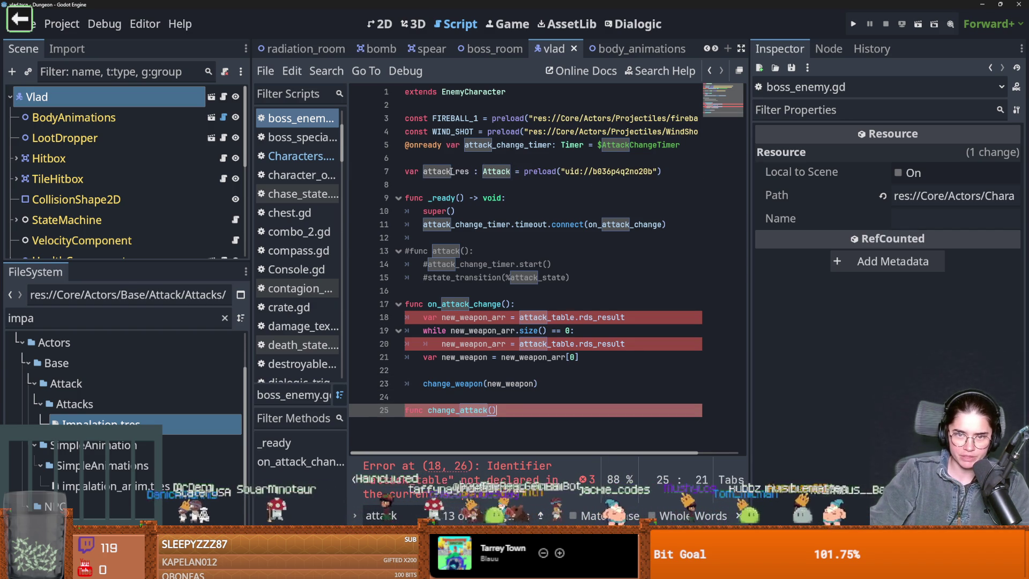
type("attack_res : ")
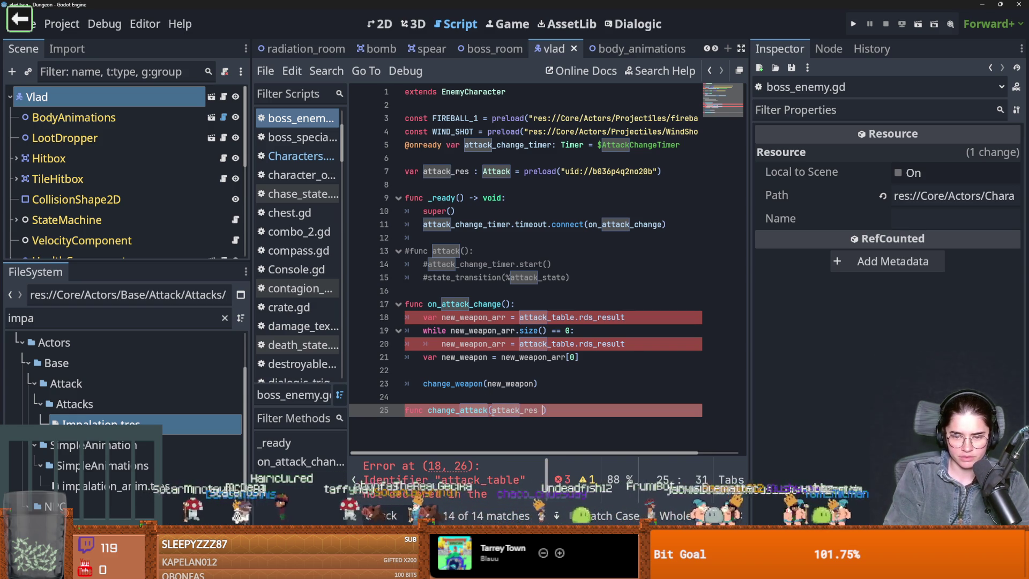
type("Attack")
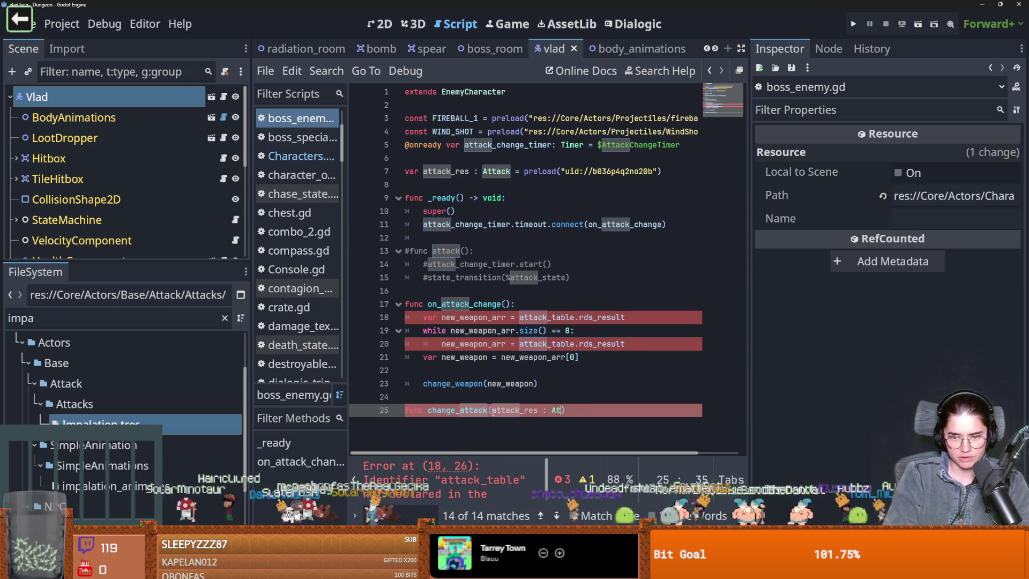
- Rename the change_weapon call on line 23 to change_attack
left_click(616, 410)
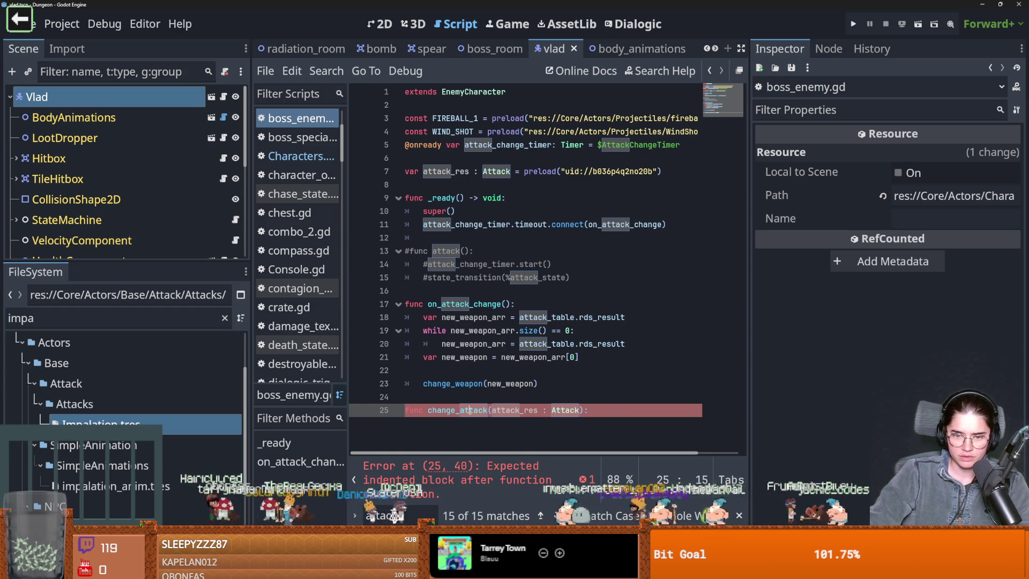
double_click(466, 383)
type("change_attack")
- Rename every new_weapon_arr occurrence to new_attack_arr
double_click(476, 320)
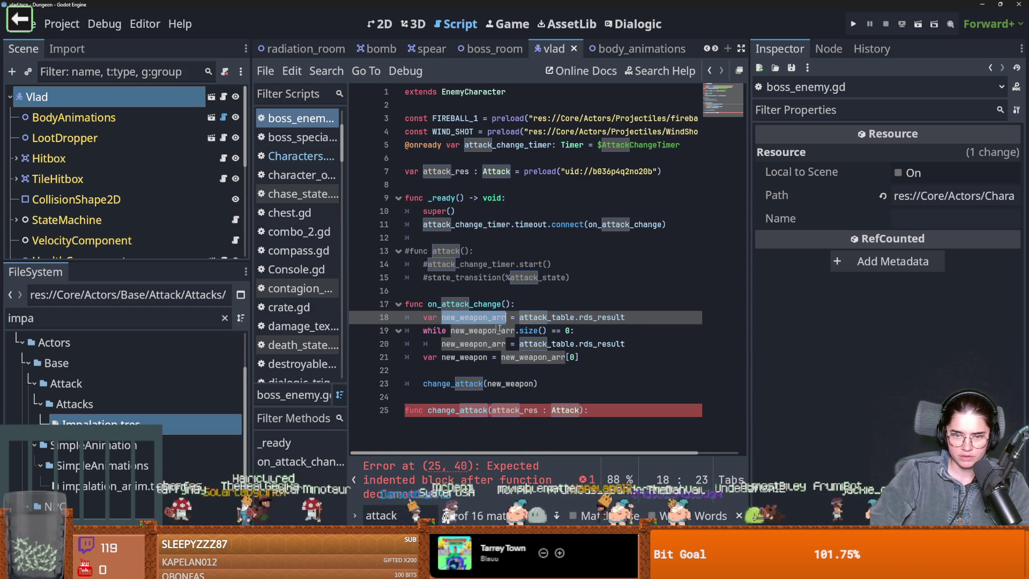
key("ctrl+d")
key("ctrl+d")
key("ctrl+d")
key("Left")
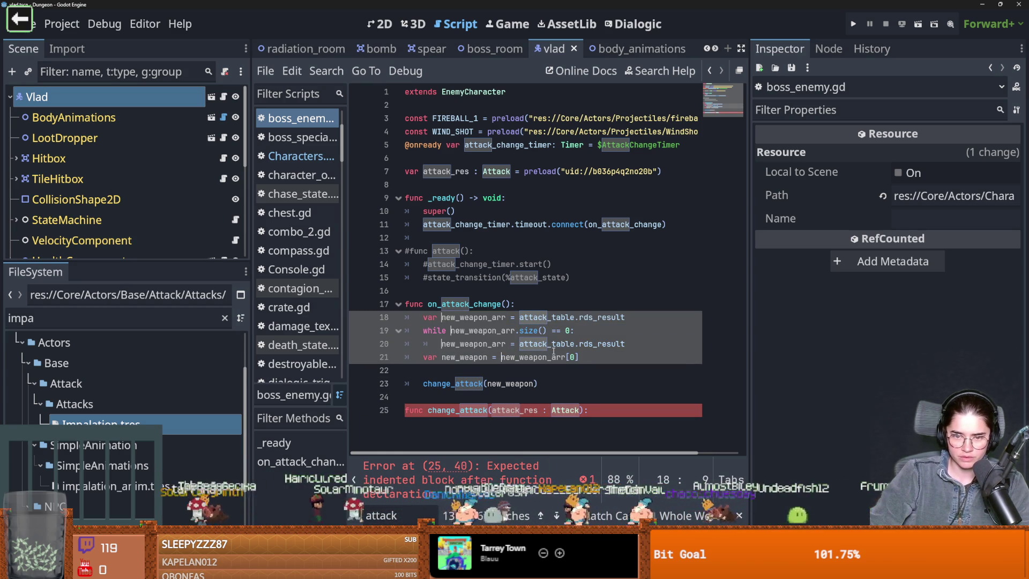
key("BackSpace")
key("BackSpace")
key("BackSpace")
type("attack")
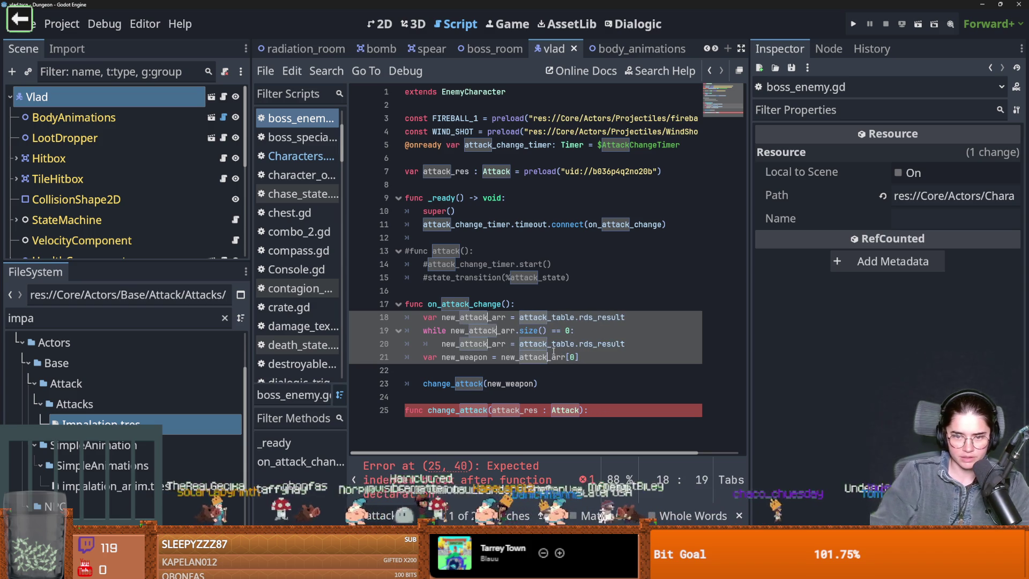
- Rename new_weapon to new_attack on lines 21 and 23
left_click(535, 357)
double_click(475, 356)
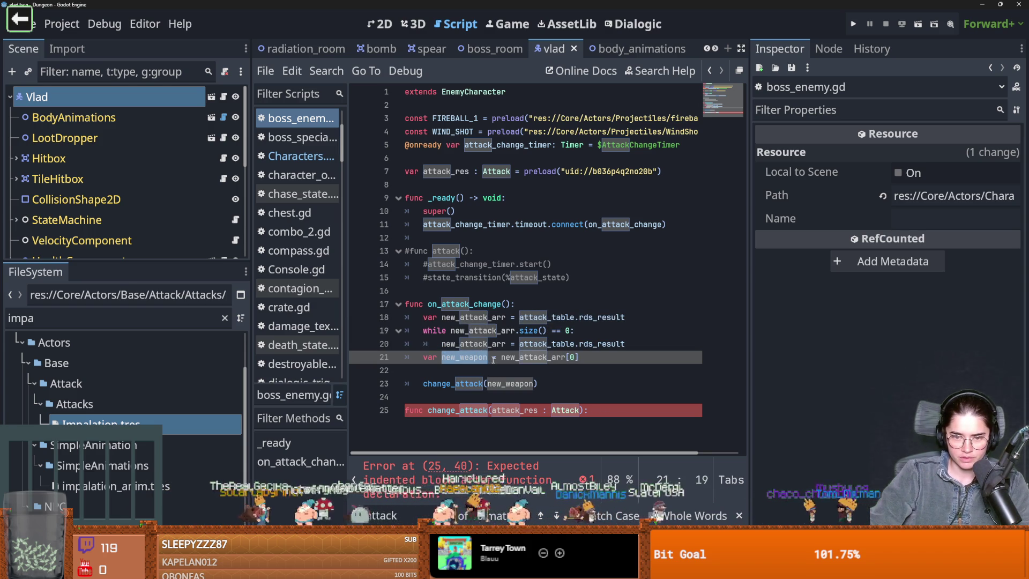
key("ctrl+d")
key("Right")
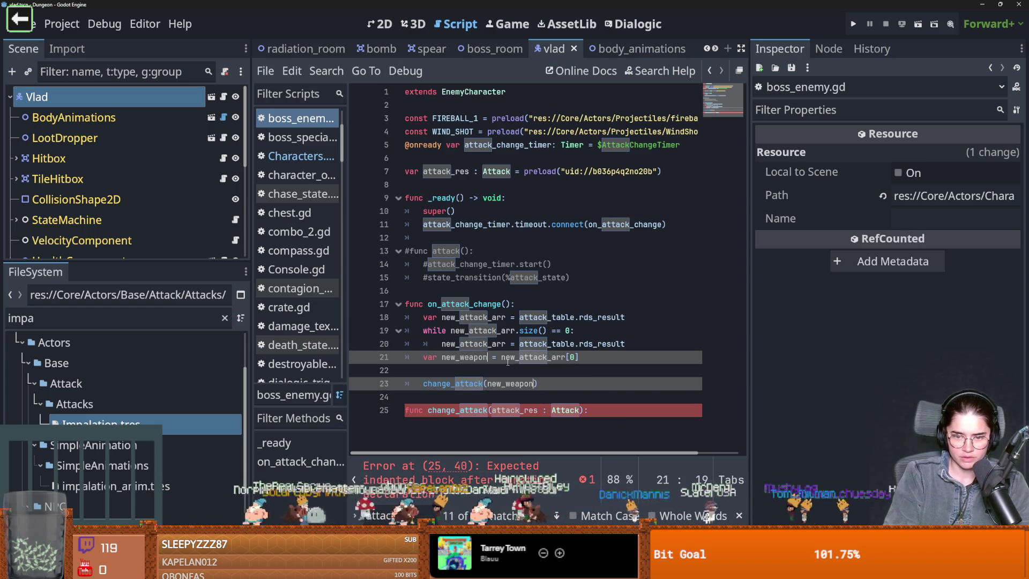
key("BackSpace")
key("BackSpace")
key("BackSpace")
type("att")
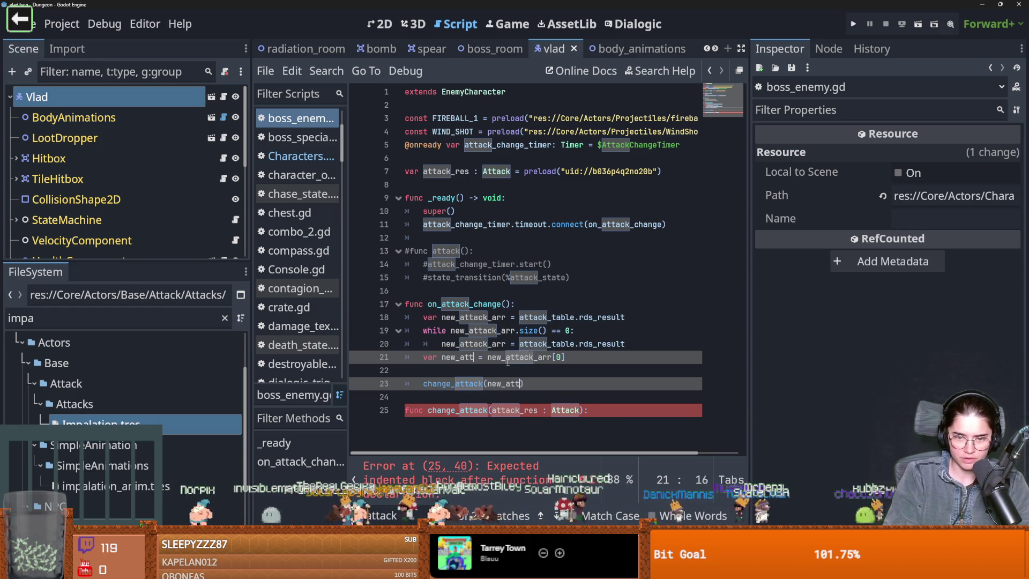
type("ack")
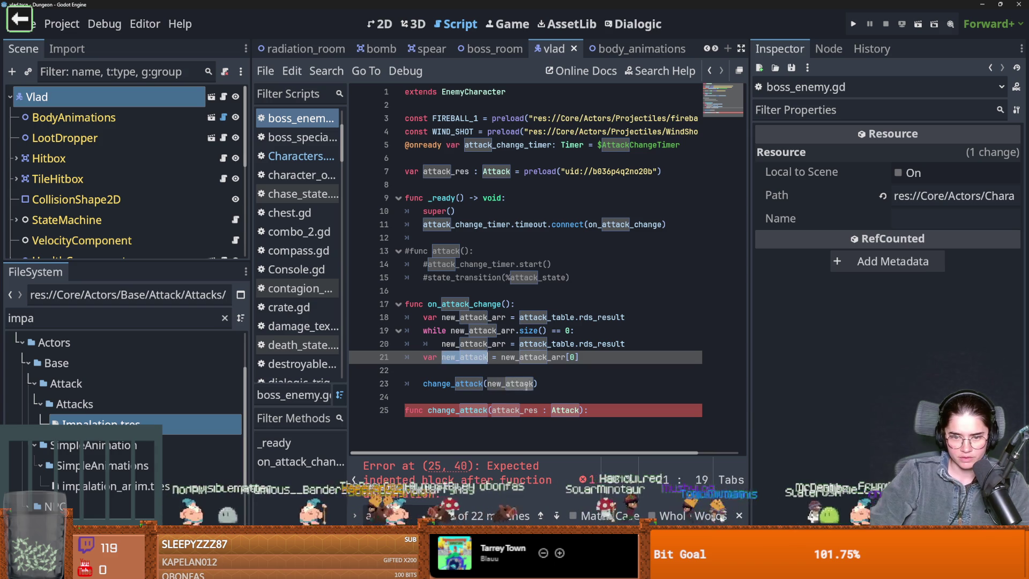
- Start a new body line under the change_attack(attack_res : Attack) header
left_click(459, 384)
double_click(460, 384)
left_click(598, 413)
key("Return")
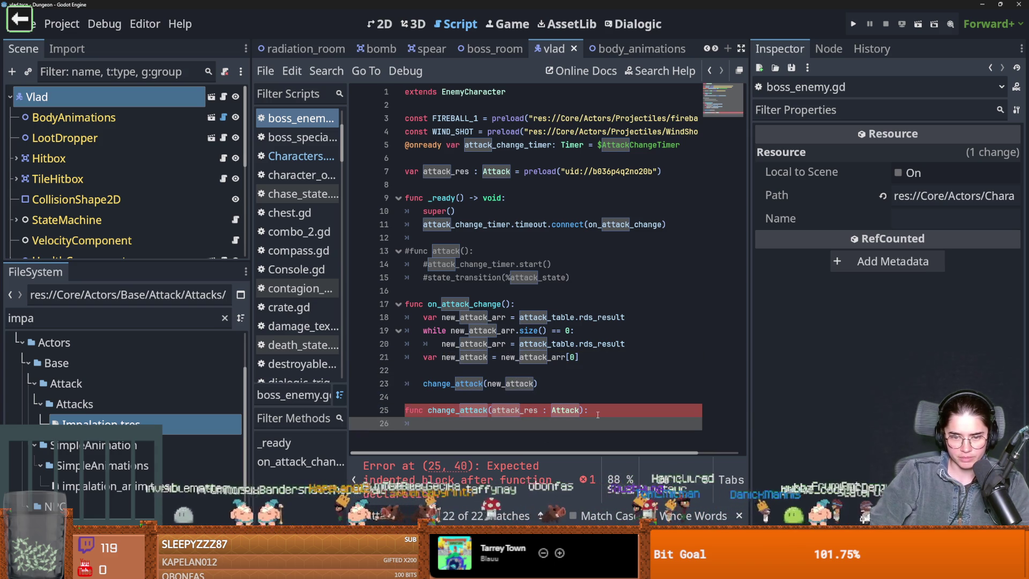
- Begin the body with attack_res and rename the parameter to _attack_res
type("tack")
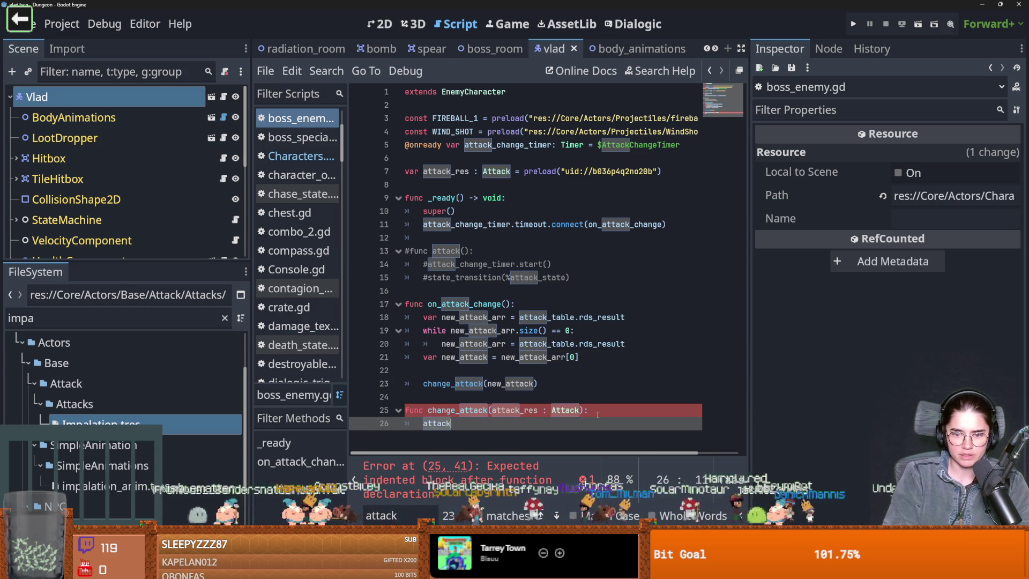
key("Down")
key("Return")
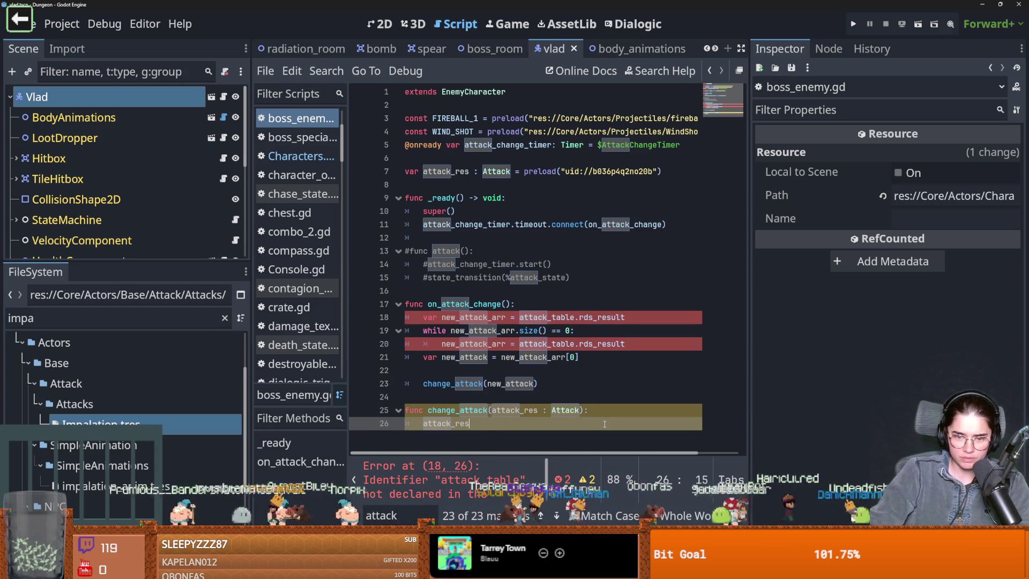
left_click(494, 411)
type("_")
- Complete line 26 as attack_res = _attack_res, replacing a mistaken change_attack entry
left_click(485, 423)
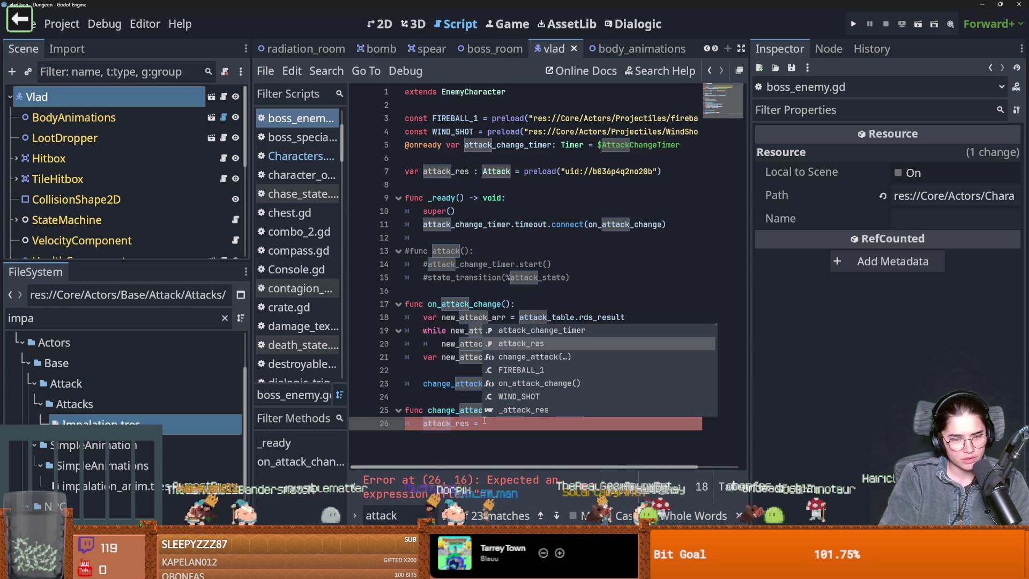
type("change_attack")
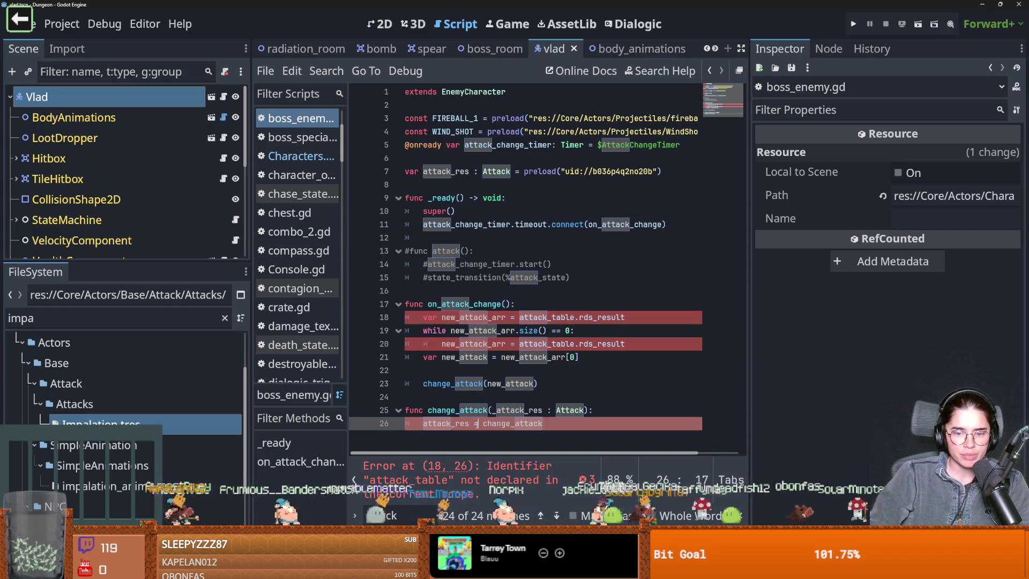
left_click(519, 410)
key("Down")
key("End")
key("ctrl+shift+Left")
type("_attack_res")
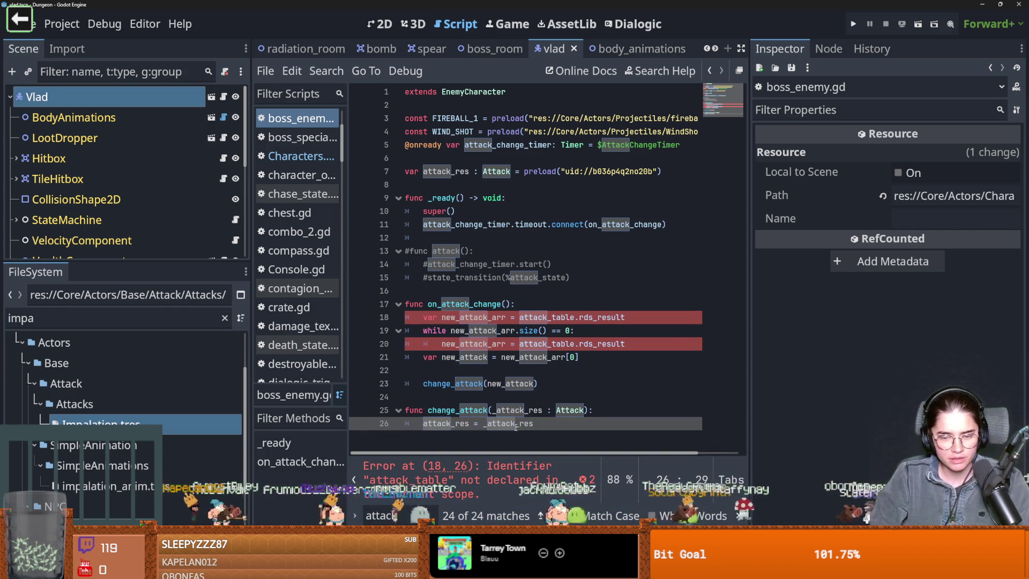
left_click(526, 408)
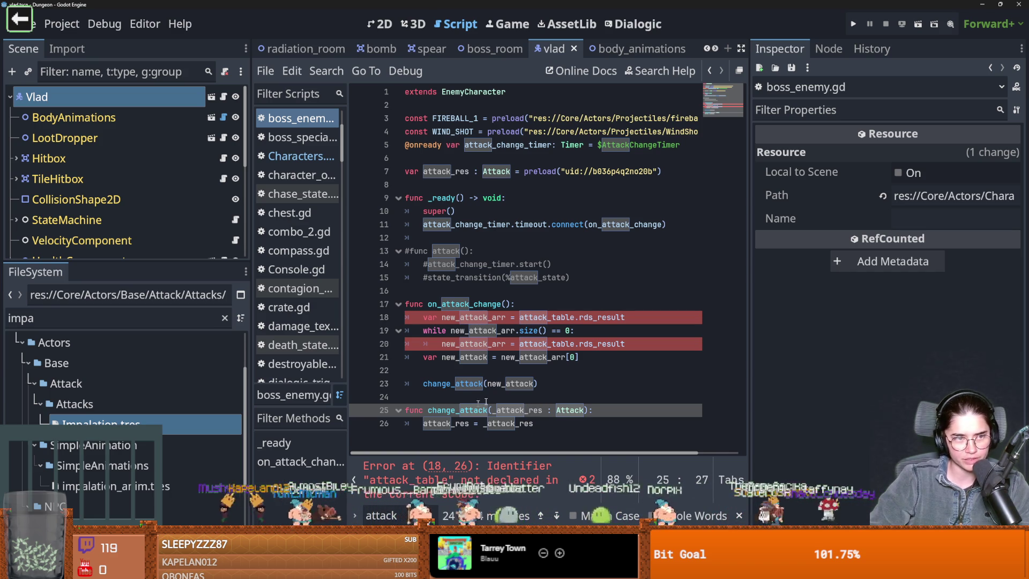
left_click(516, 371)
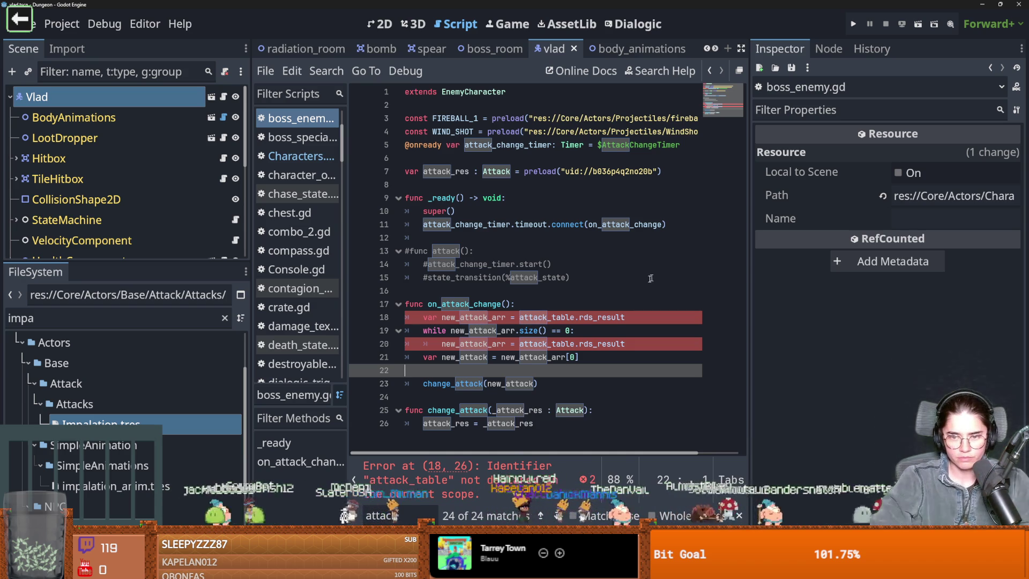
left_click(620, 309)
double_click(554, 317)
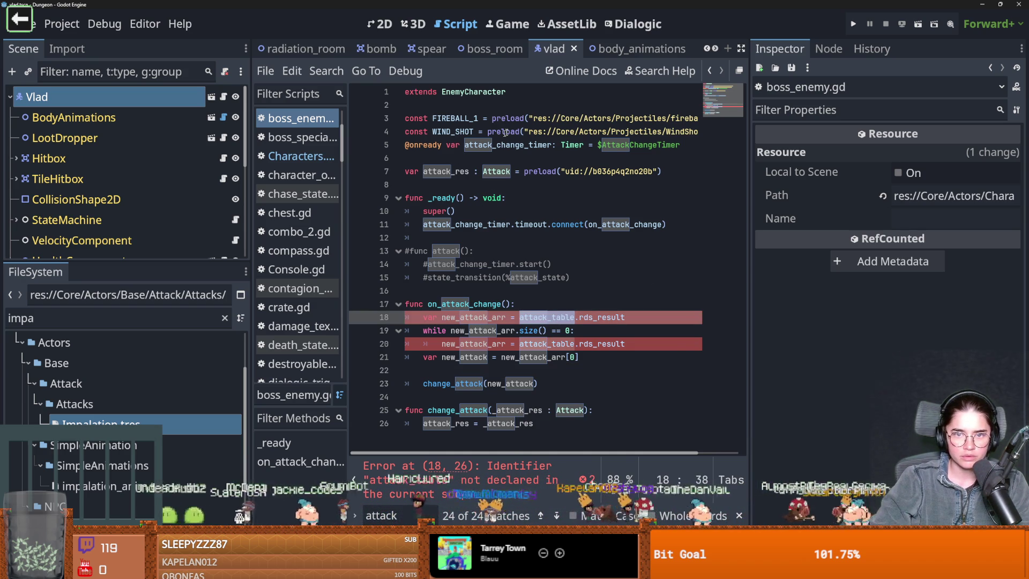
left_click_drag(406, 118, 702, 132)
key("BackSpace")
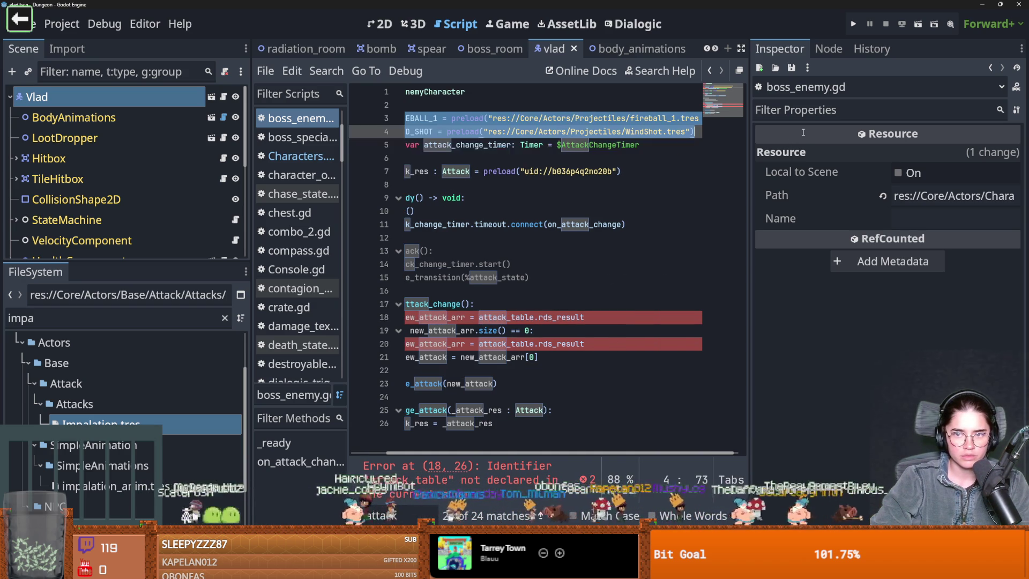
double_click(474, 303)
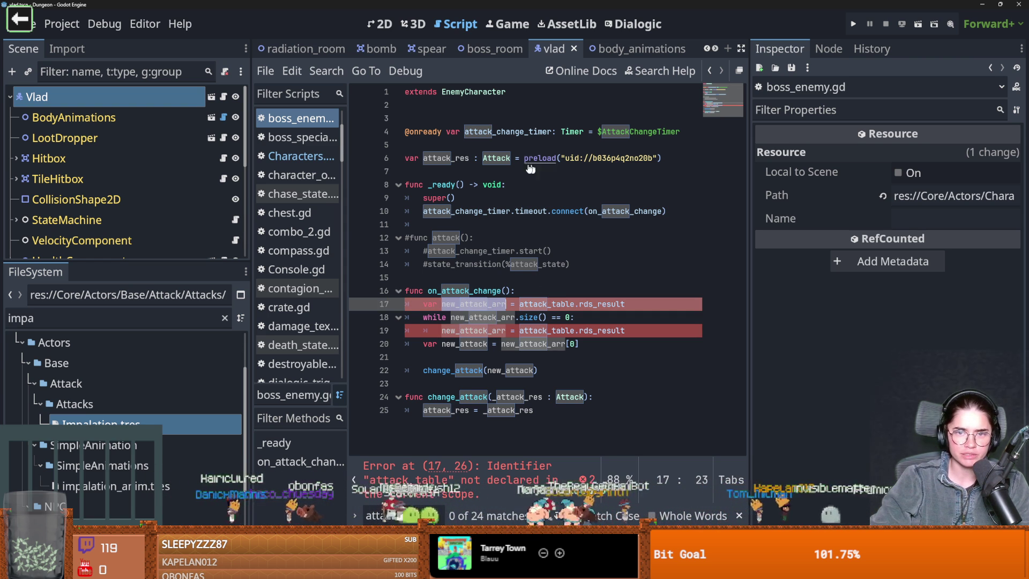
key("ctrl+z")
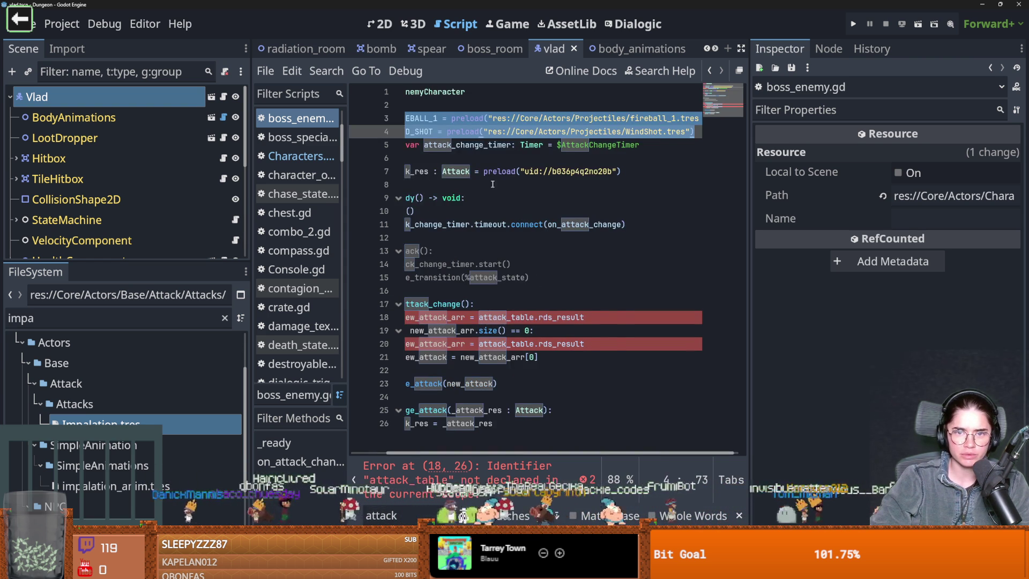
scroll(501, 187, "left", 2)
left_click(183, 97)
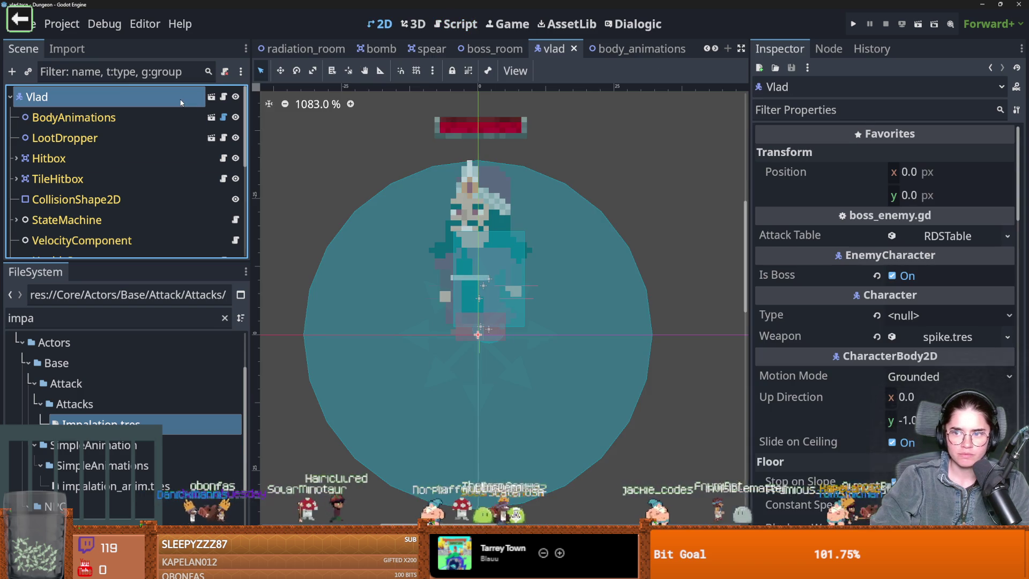
- Open Vlad's boss_enemy.gd script, review new_attack_arr and attack_table on line 18, and save
left_click(227, 97)
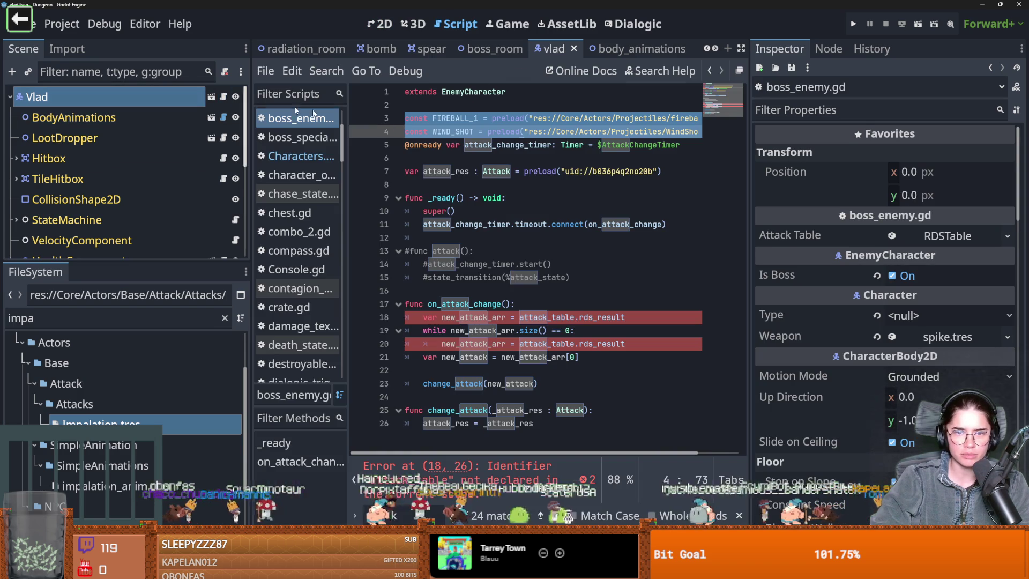
left_click(473, 185)
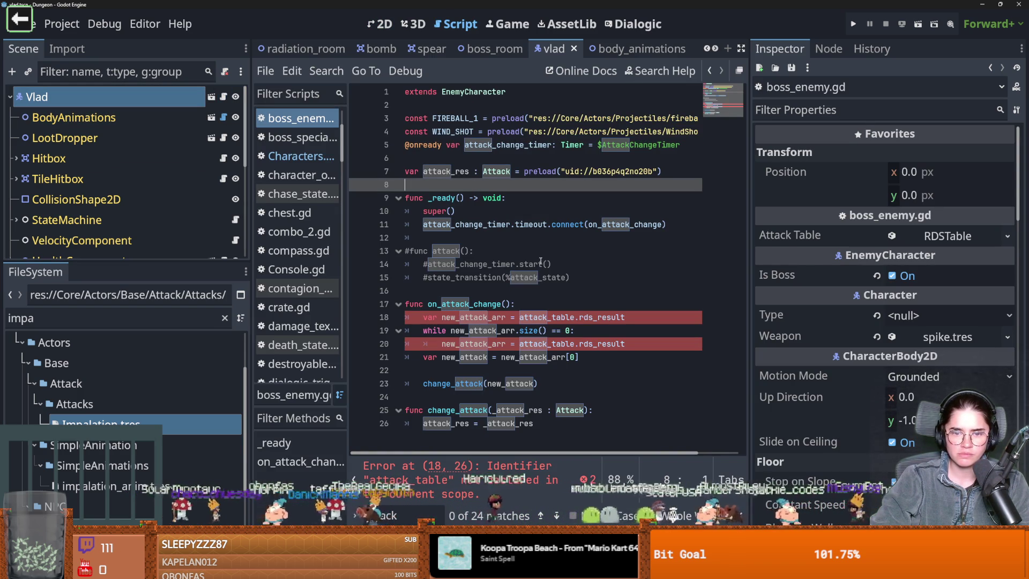
double_click(487, 320)
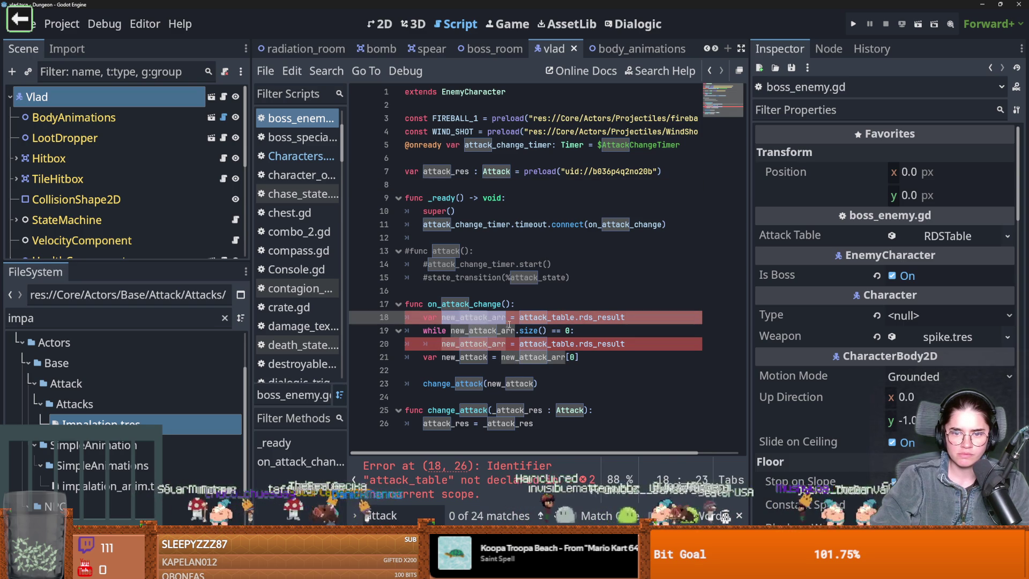
double_click(566, 318)
left_click(567, 275)
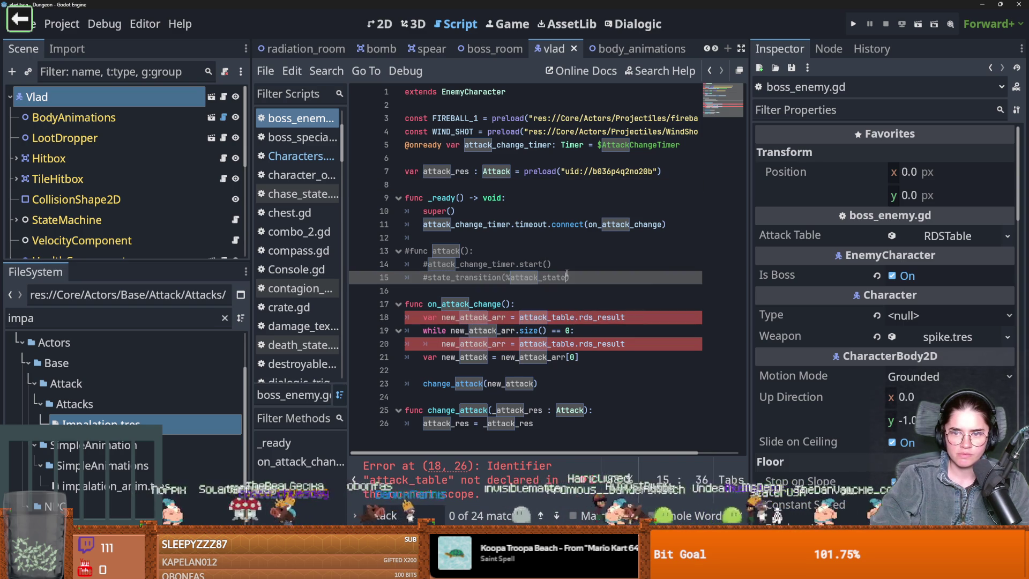
key("ctrl+s")
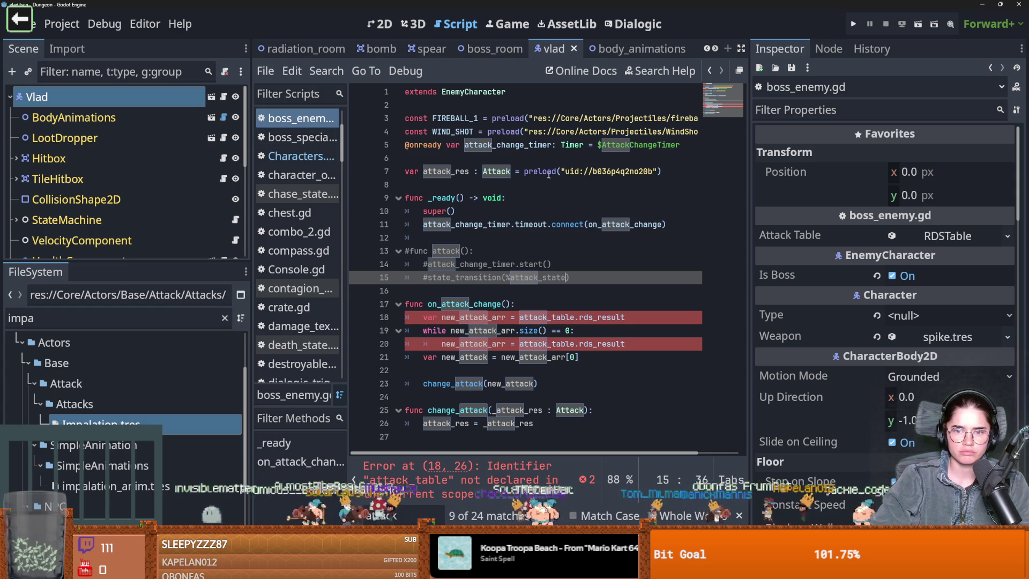
- Glance at the EnemyCharacter parent script, then replace line 26's value with change_attack
left_click(476, 93, "ctrl")
key("alt+Left")
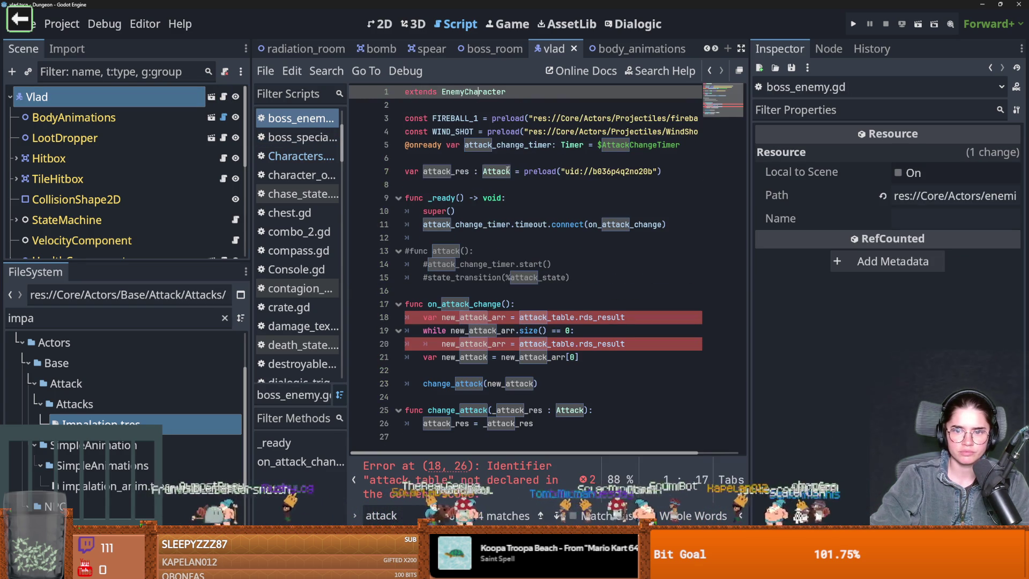
left_click(524, 167)
key("alt+Left")
key("ctrl+End")
key("ctrl+BackSpace")
type("change_attack")
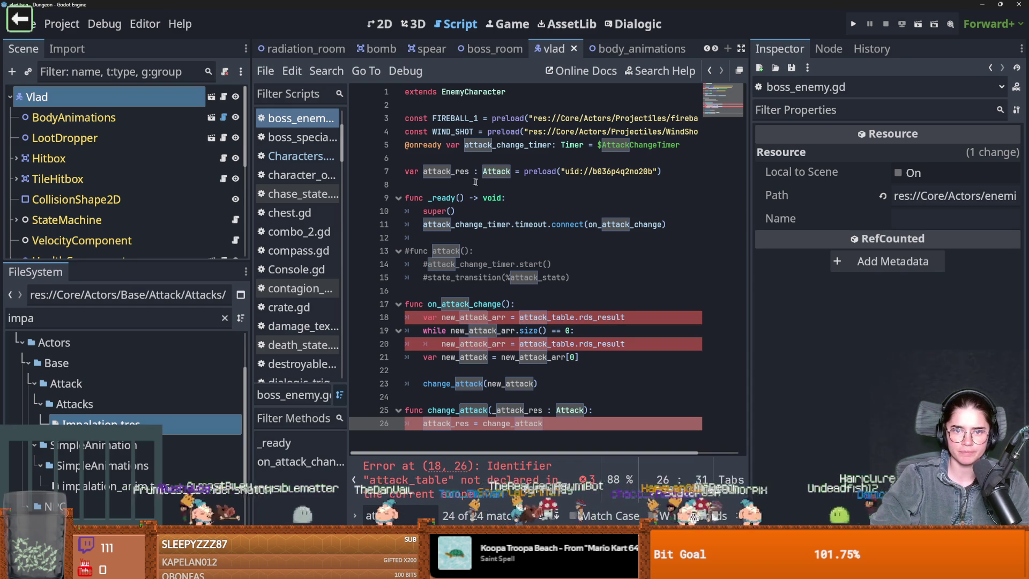
left_click(447, 161)
type("@export var ")
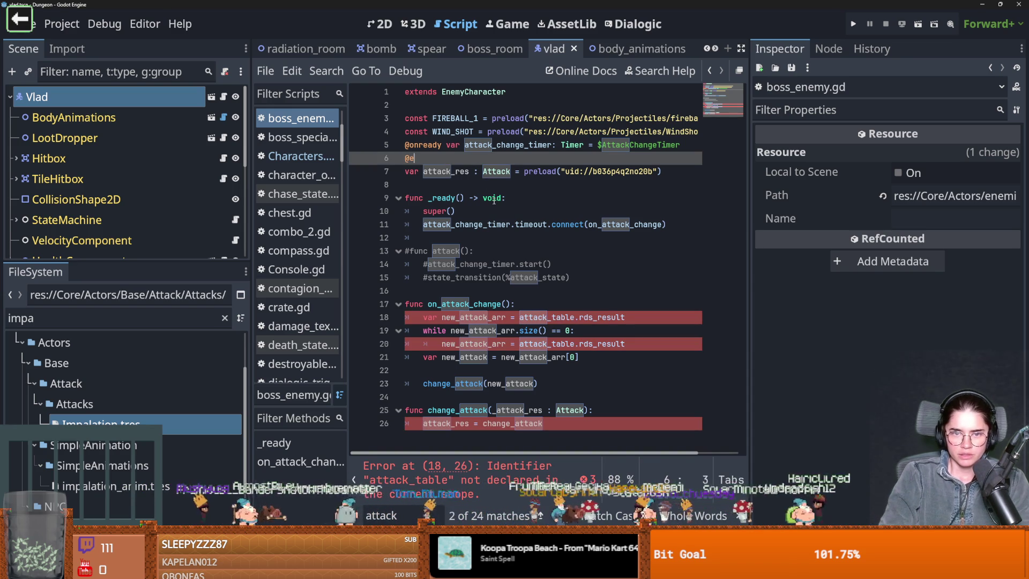
type("attack_t")
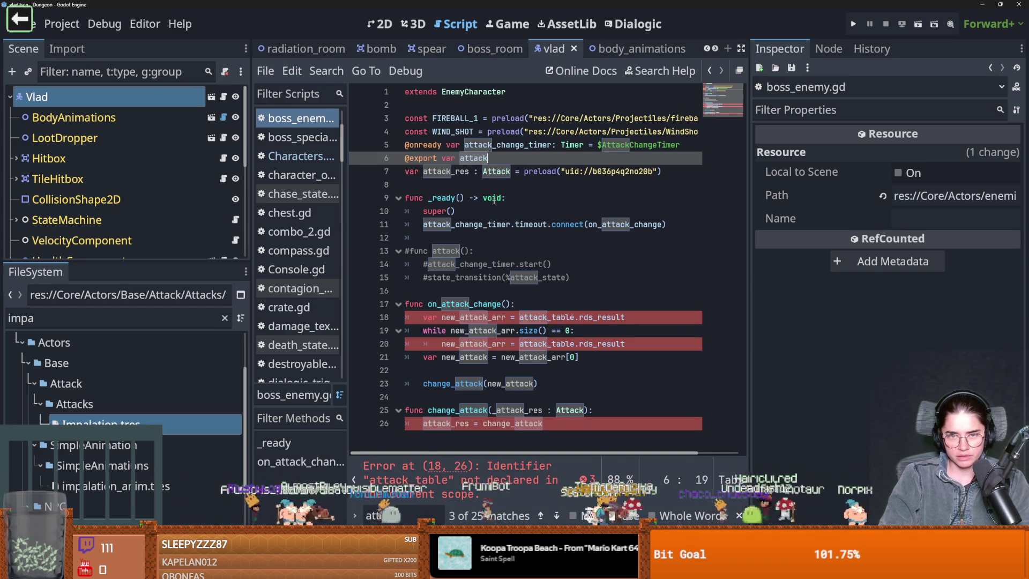
type("able : RDST")
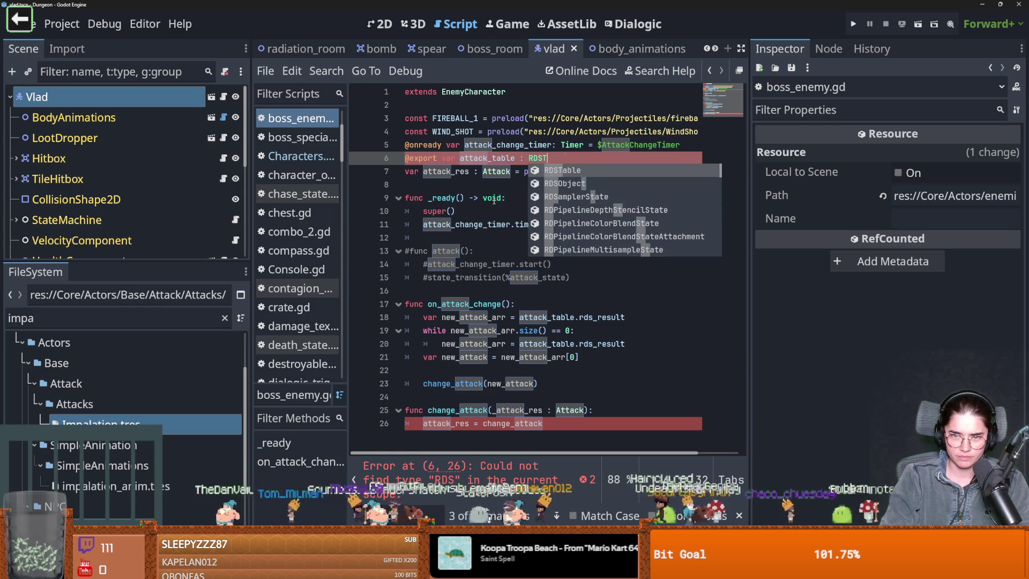
left_click(562, 196)
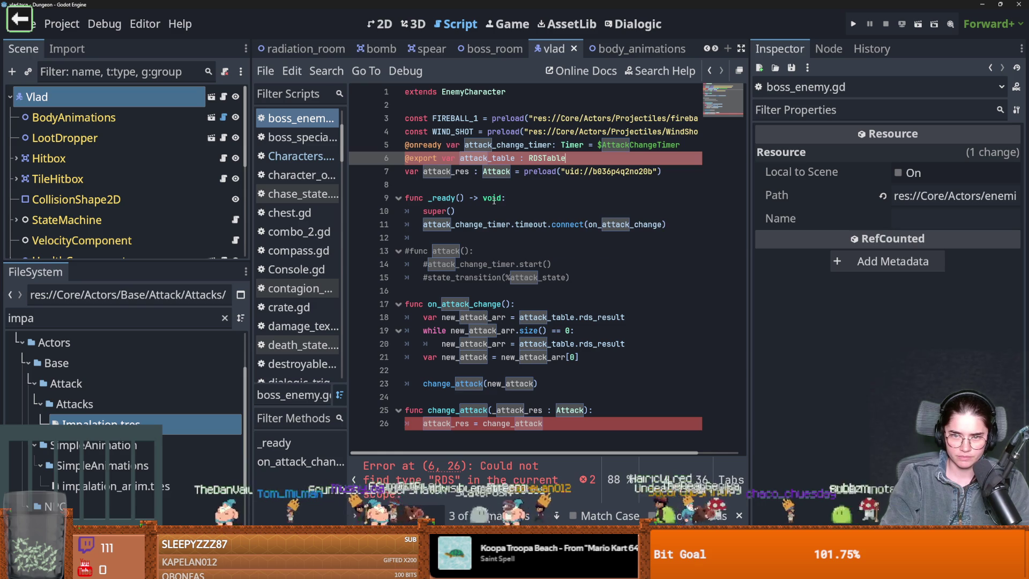
key("ctrl+s")
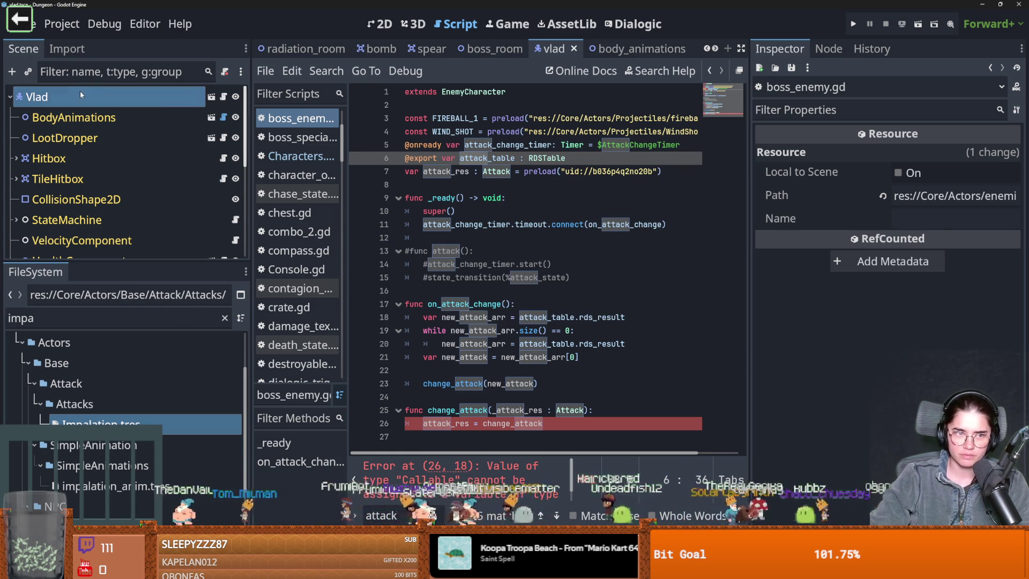
left_click(107, 97)
left_click(1007, 237)
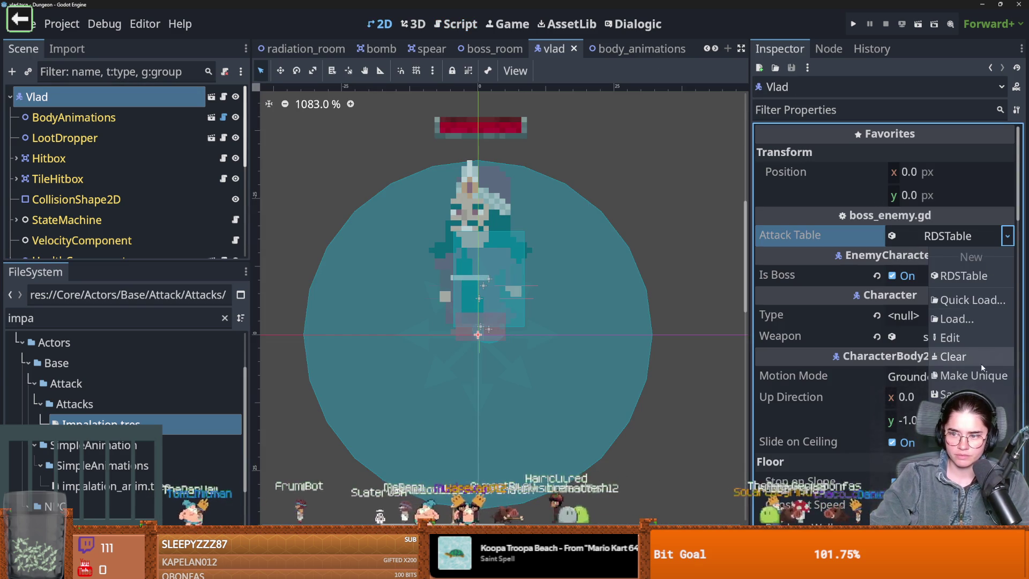
- Browse existing RDSTable files for the Attack Table, then cancel without loading one
left_click(85, 318)
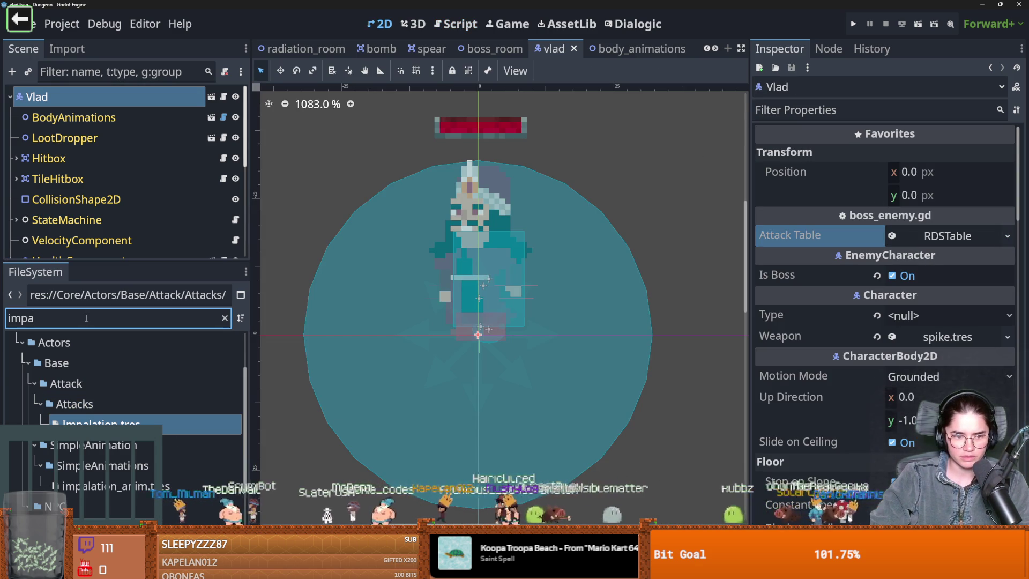
left_click(1007, 236)
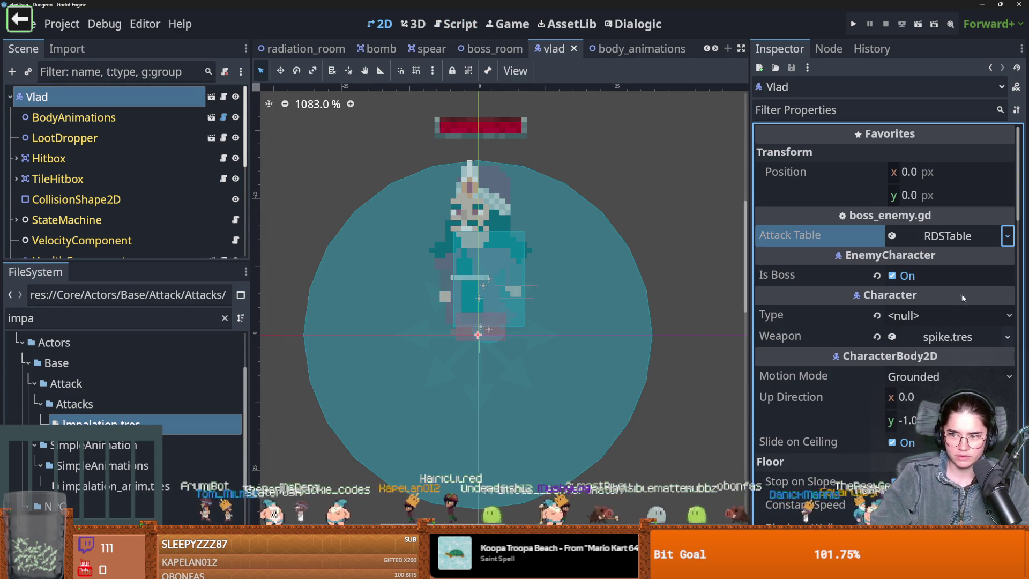
left_click(969, 300)
scroll(448, 259, "down", 1)
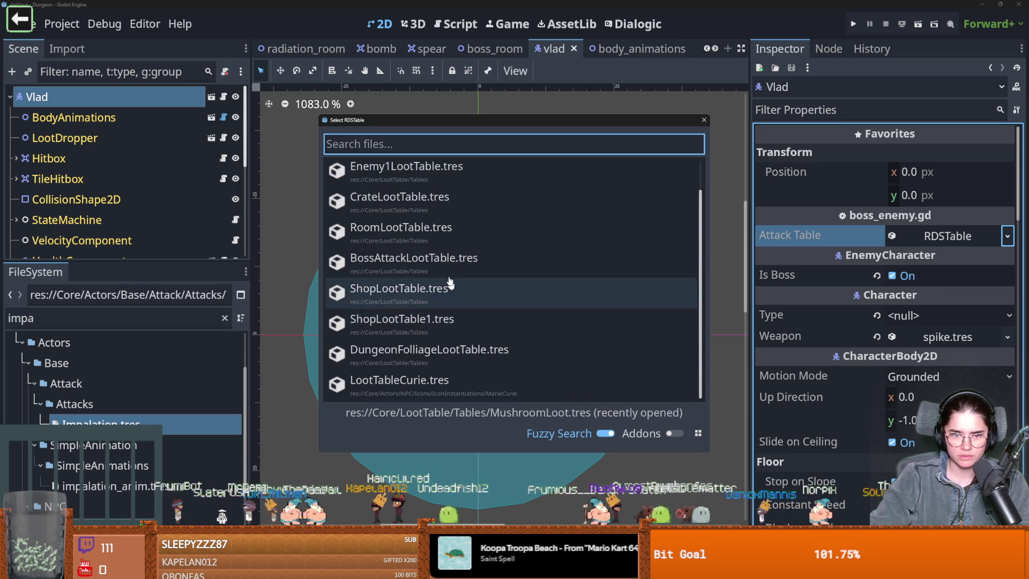
type("vlad")
key("BackSpace")
key("BackSpace")
key("Escape")
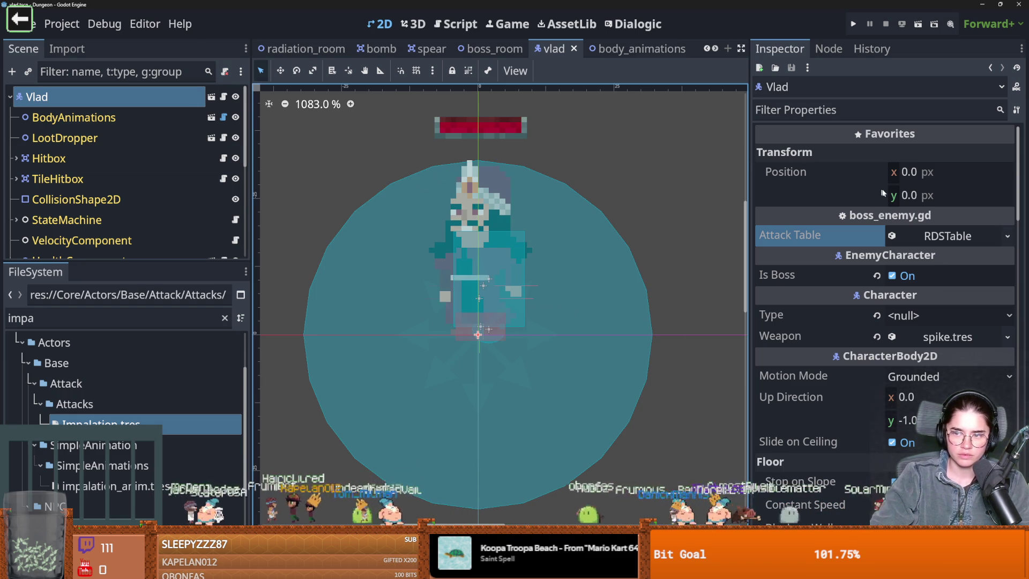
- Save the attack table as its own resource, vlad_attack_table.tres
left_click(1008, 236)
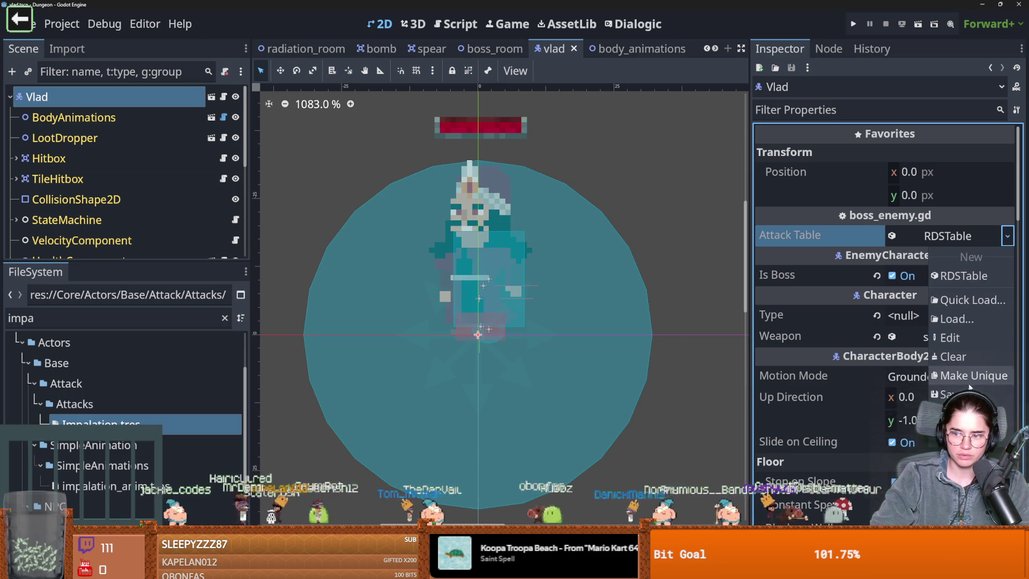
left_click(951, 395)
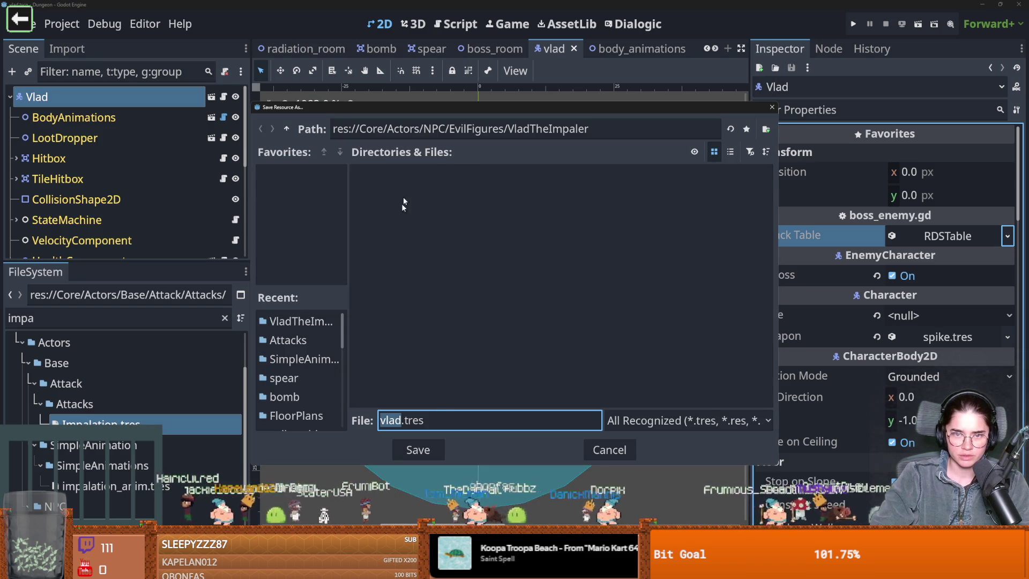
type("attack_table")
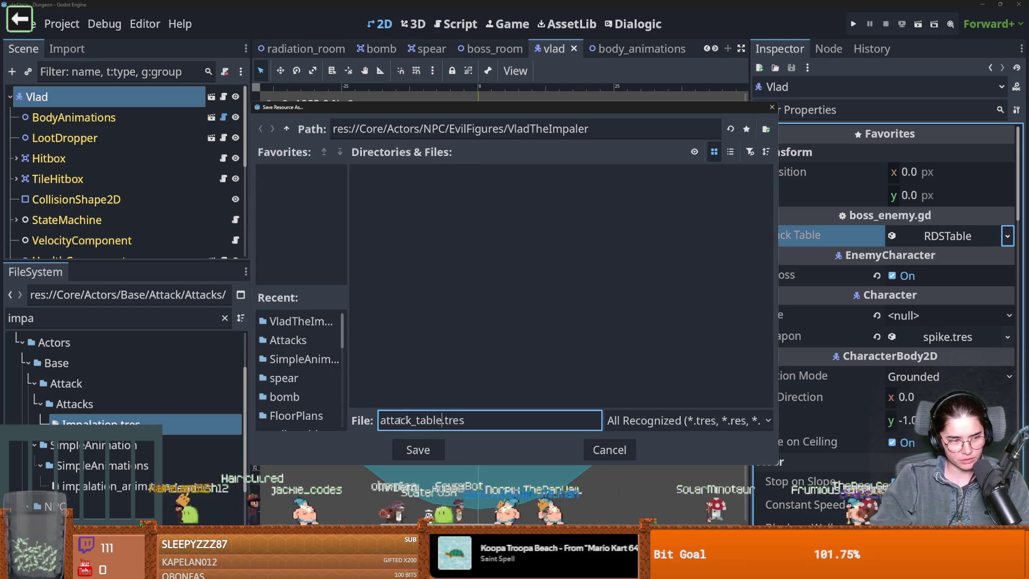
key("Left")
key("Left")
key("Left")
key("Home")
type("vlad_")
left_click(427, 450)
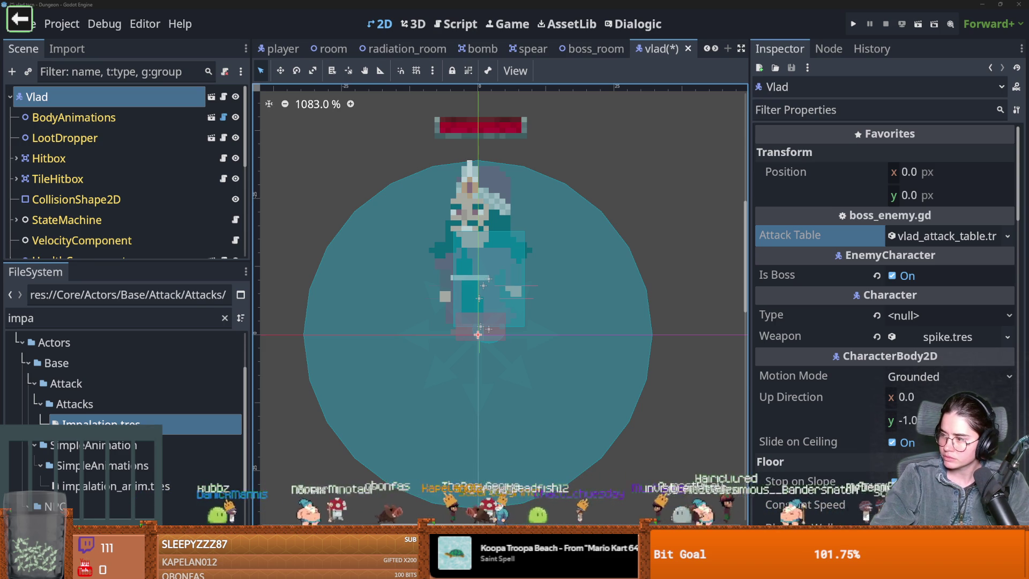
- Save the Vlad scene, expanding the attack table and collapsing its Rds Contents array
scroll(598, 254, "up", 3)
key("ctrl+s")
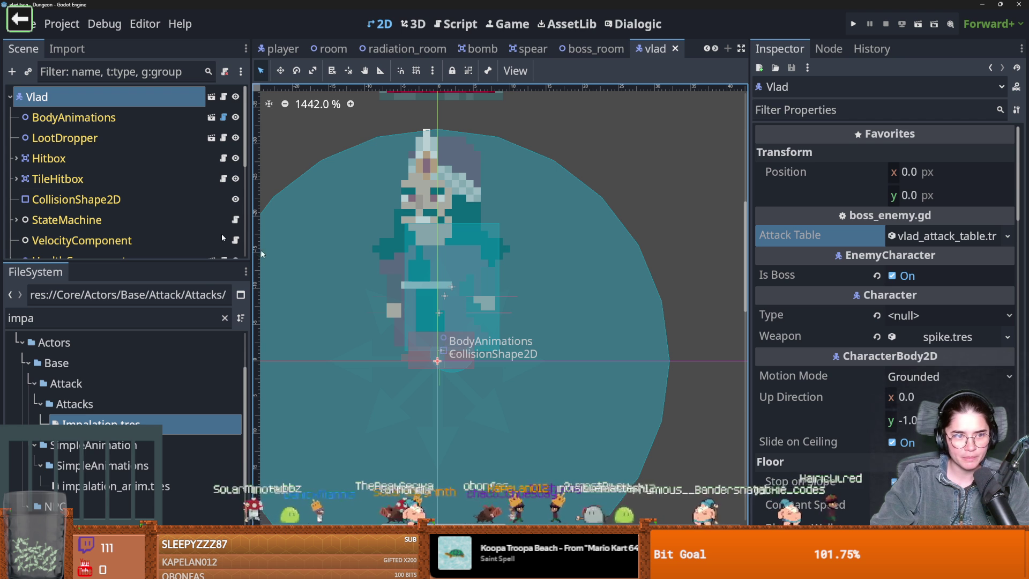
left_click(943, 236)
left_click(925, 282)
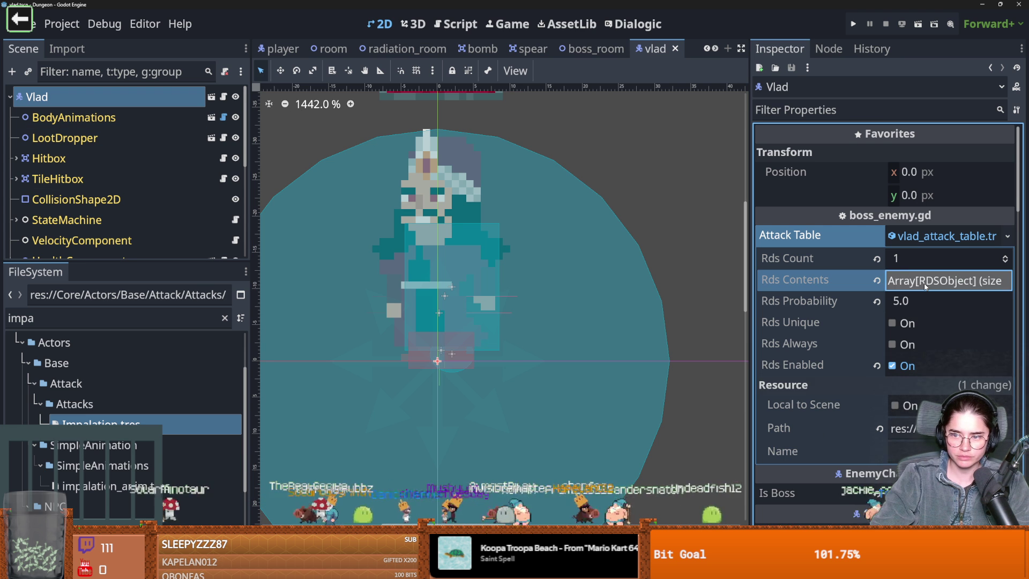
key("ctrl+s")
- Open Vlad's script and select change_attack on line 26 for replacement
left_click(224, 96)
double_click(461, 423)
double_click(513, 423)
- Restore line 26 to attack_res = _attack_res, save, and delete the commented-out attack() function
type("_attack_res")
key("ctrl+s")
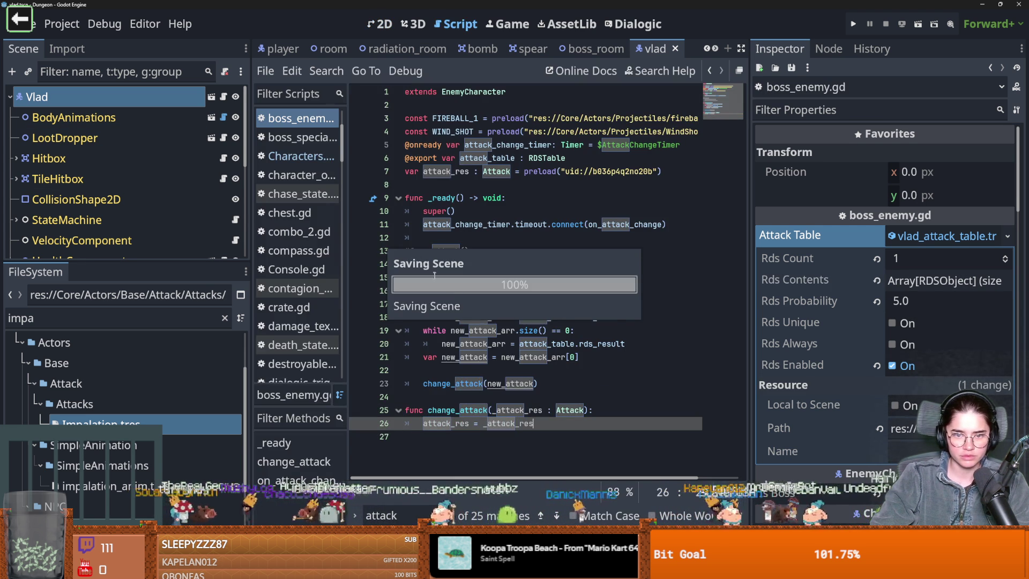
left_click(443, 251)
mouse_move(603, 284)
left_mouse_down()
mouse_move(413, 224)
mouse_move(375, 250)
left_mouse_up()
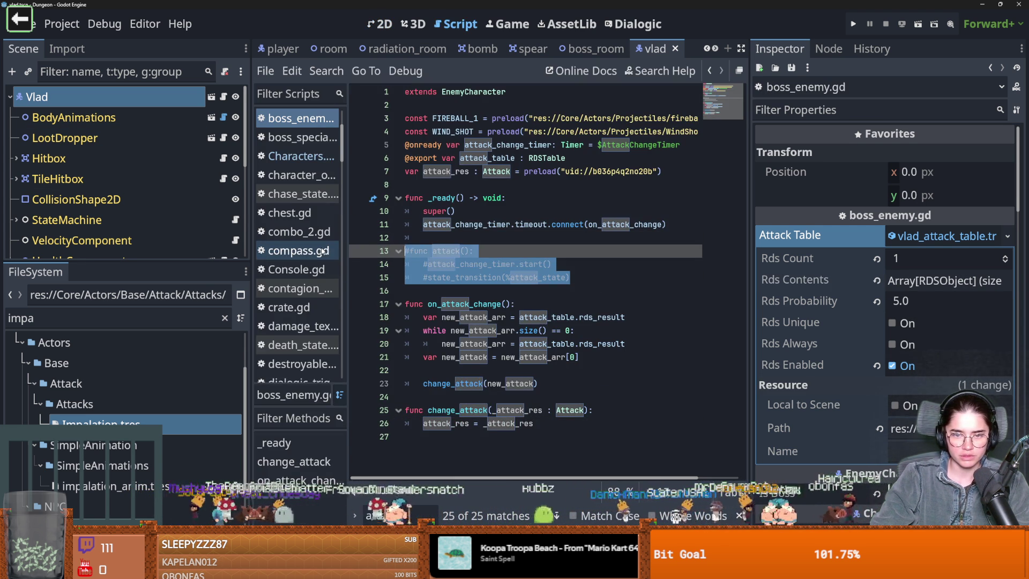
key("BackSpace")
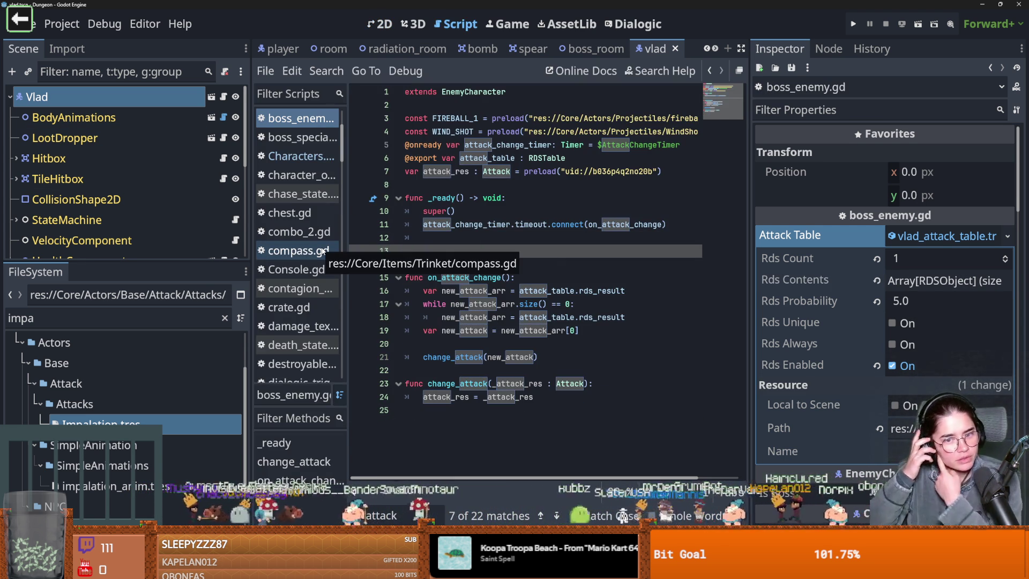
- Remove an extra blank line, save, and open the EnemyCharacter parent script
double_click(453, 356)
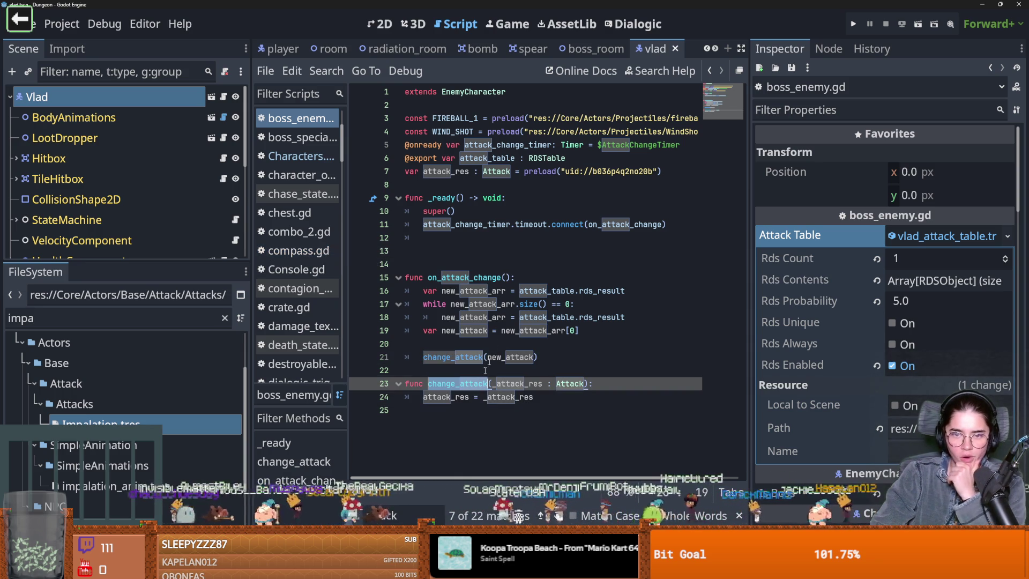
left_click(435, 264)
key("BackSpace")
key("BackSpace")
key("ctrl+s")
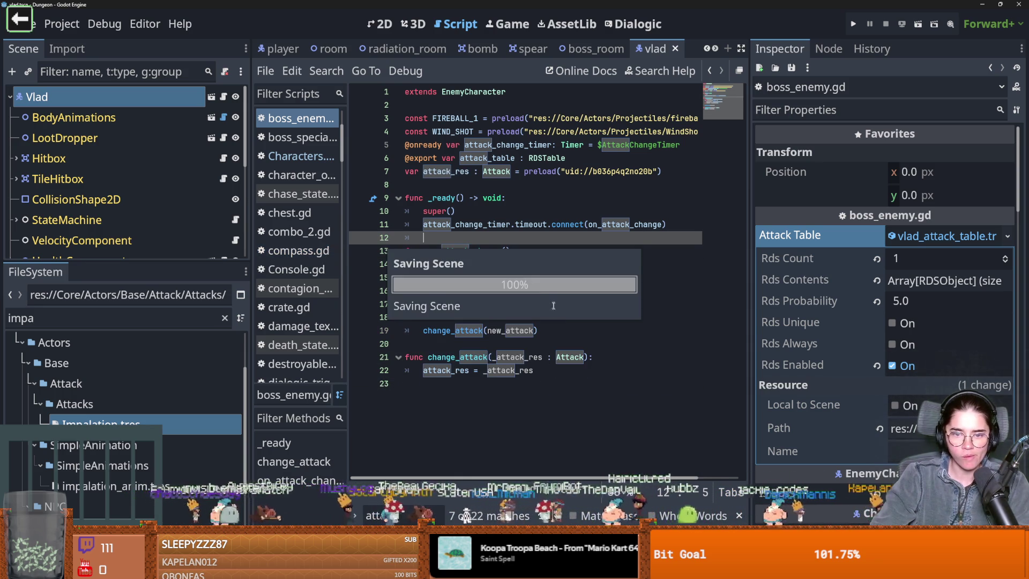
left_click(457, 87, "ctrl")
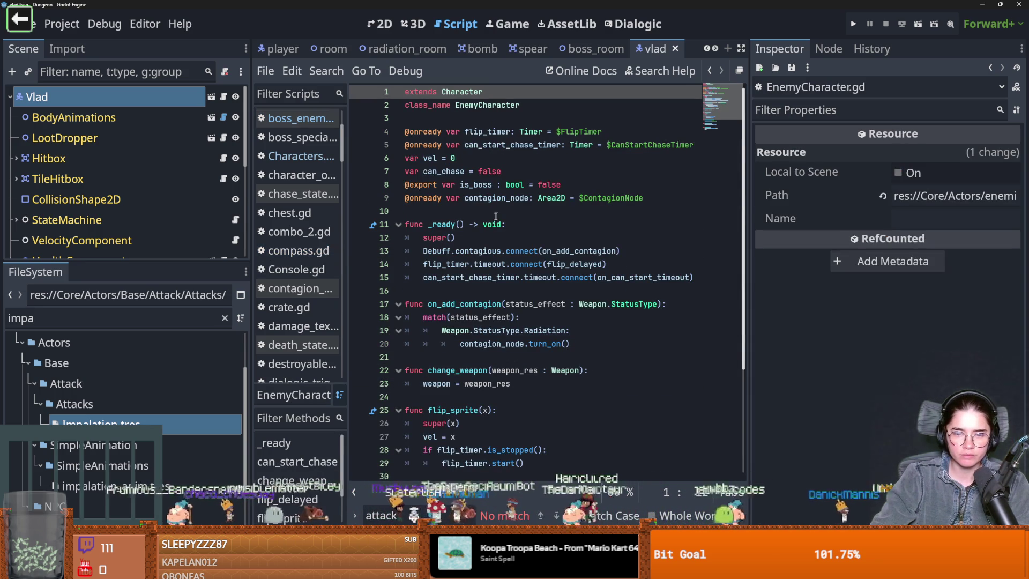
left_click_drag(146, 261, 146, 431)
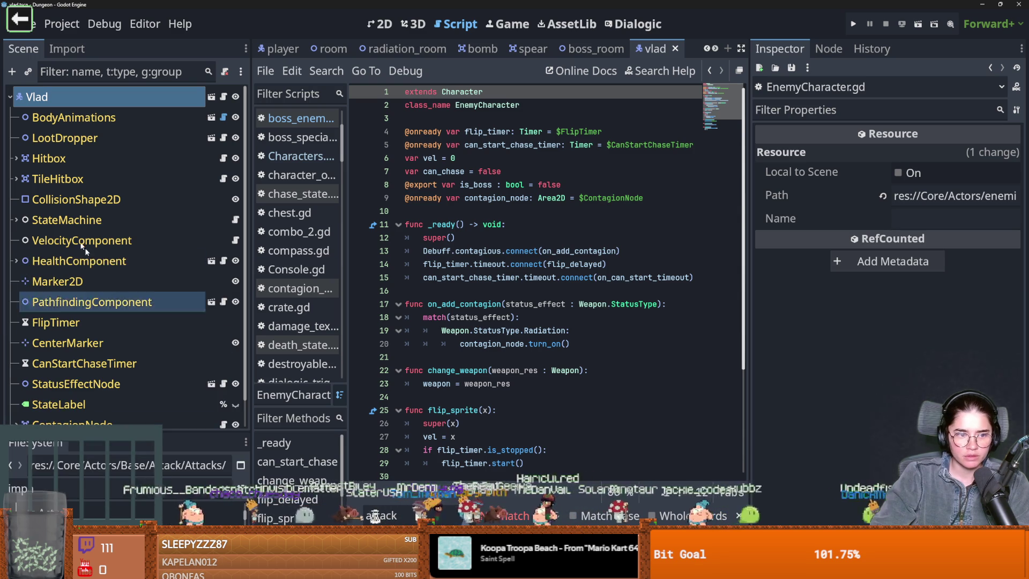
- Add a plain Node child under StateMachine named boss_attack_state
left_click(17, 219)
left_click(71, 343)
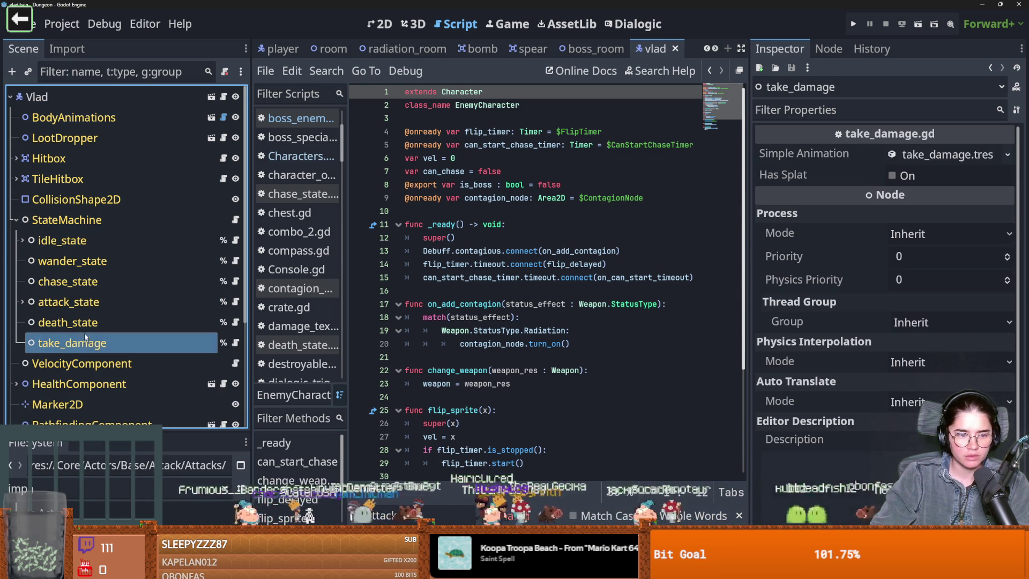
right_click(75, 222)
left_click(146, 141)
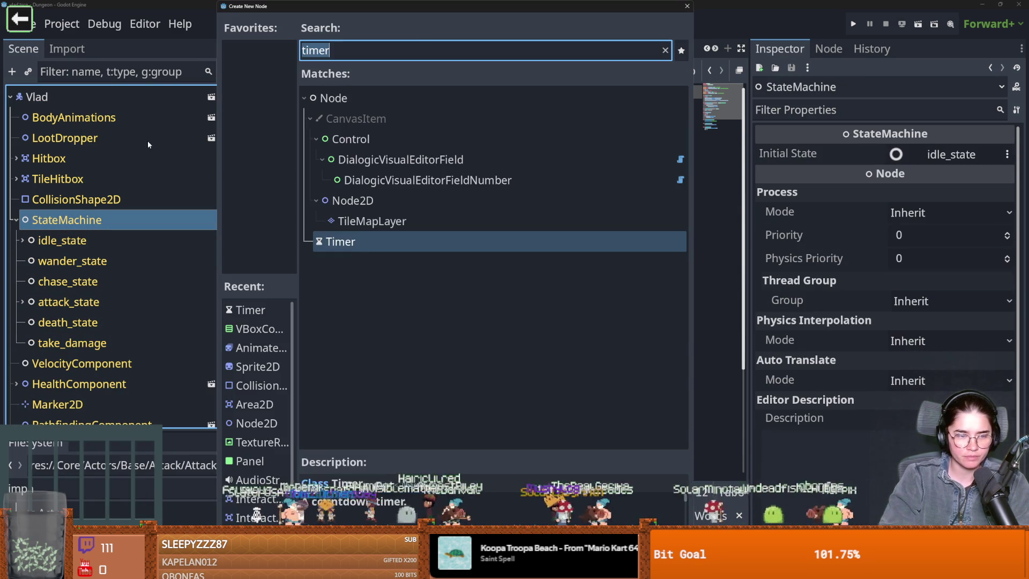
type("node")
key("Return")
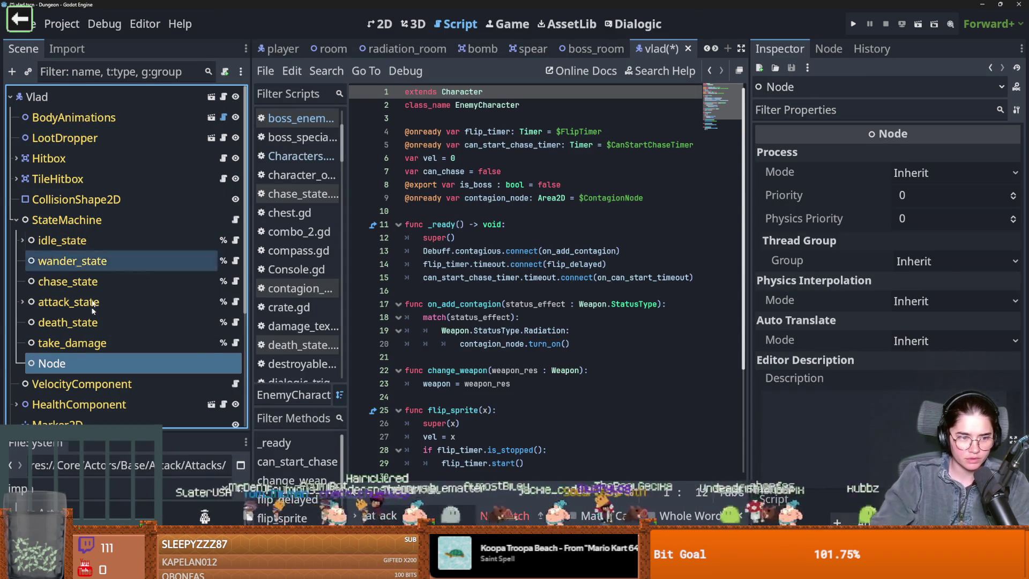
double_click(83, 362)
type("boss_attack")
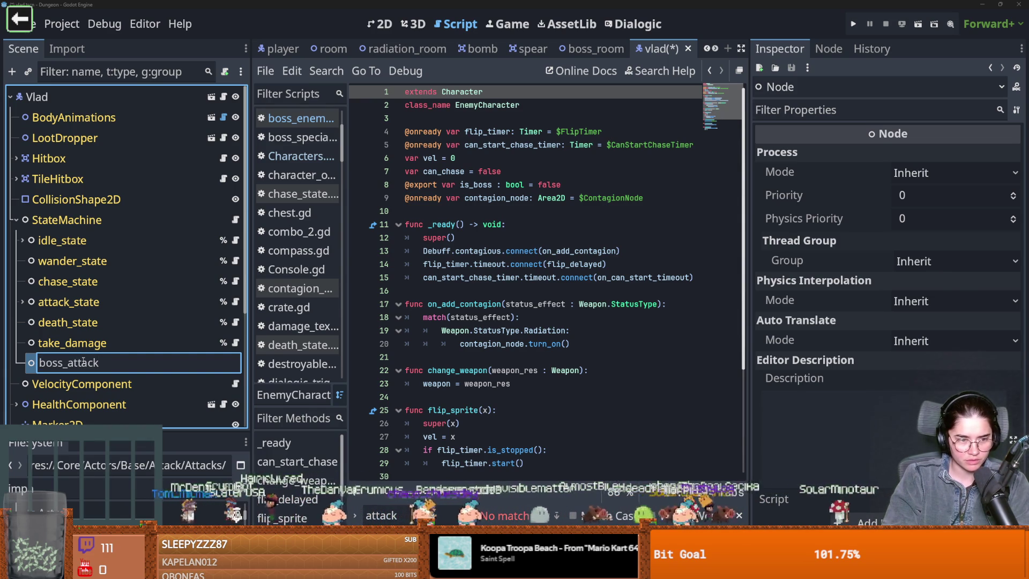
type("e")
key("Return")
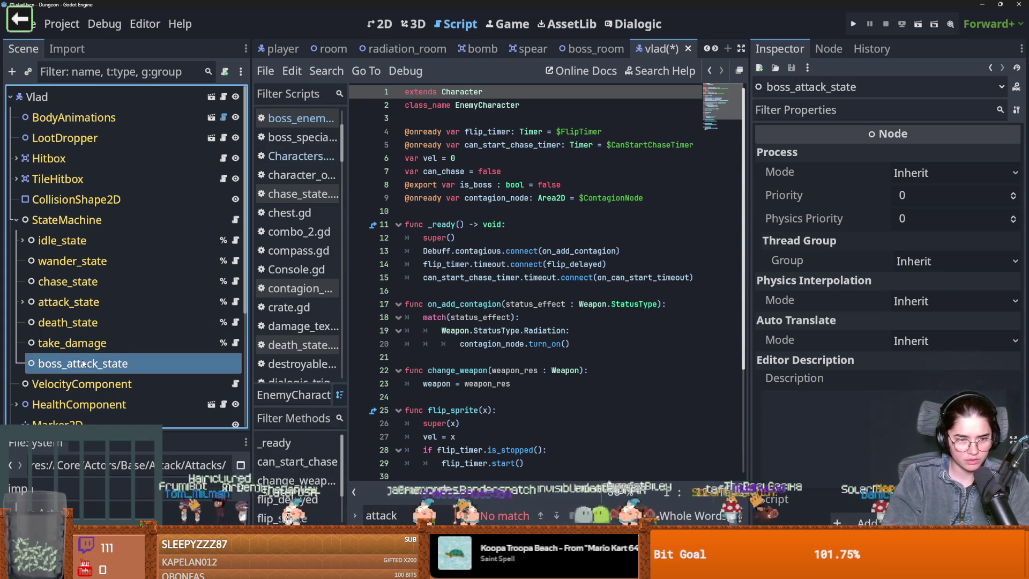
- Search the Quick Open Script list for 'vlad'
right_click(83, 363)
key("Escape")
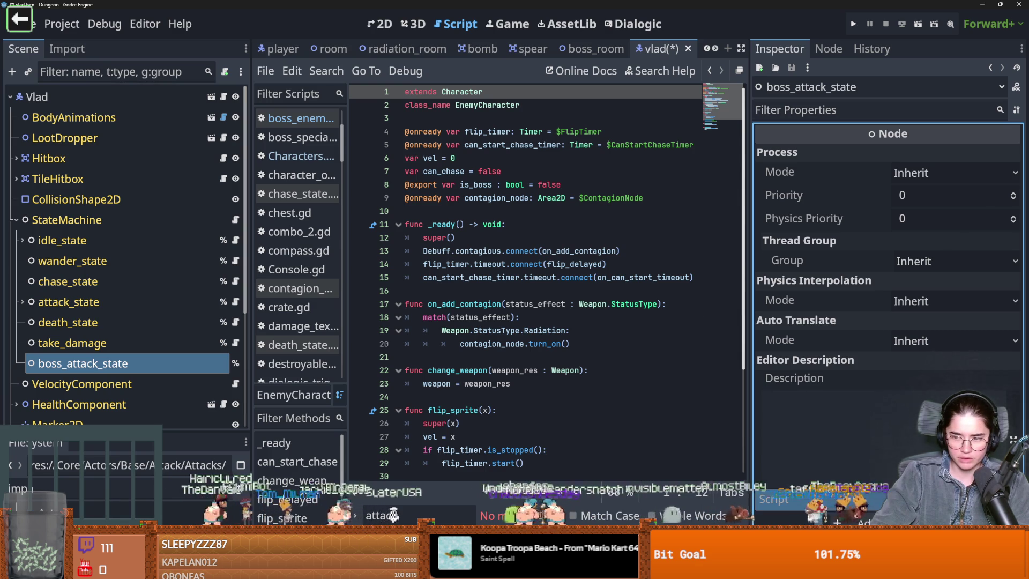
key("ctrl+alt+o")
type("vlad")
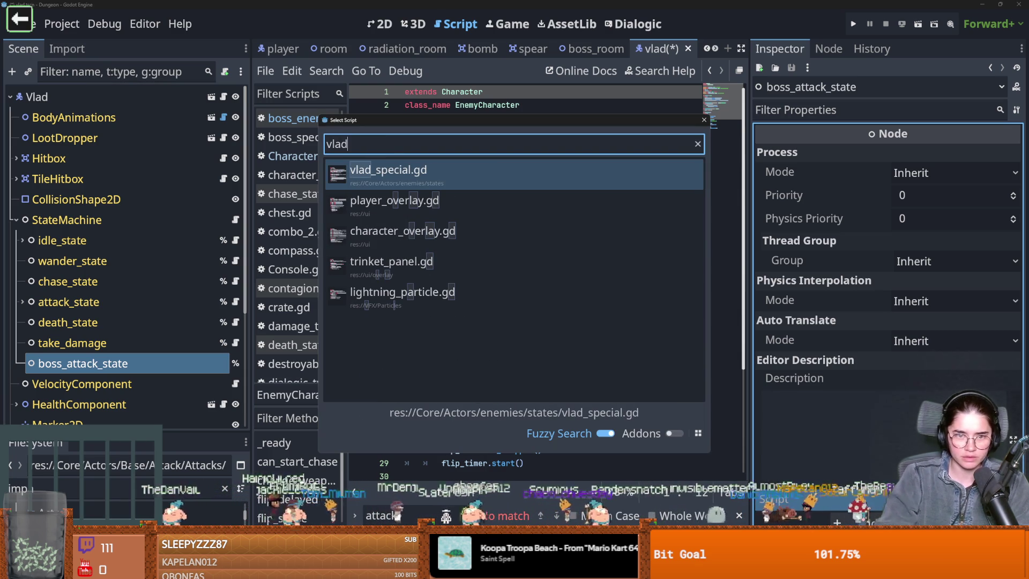
- Open vlad_special.gd and delete the broken match cases from line 53 onward
left_click(432, 180)
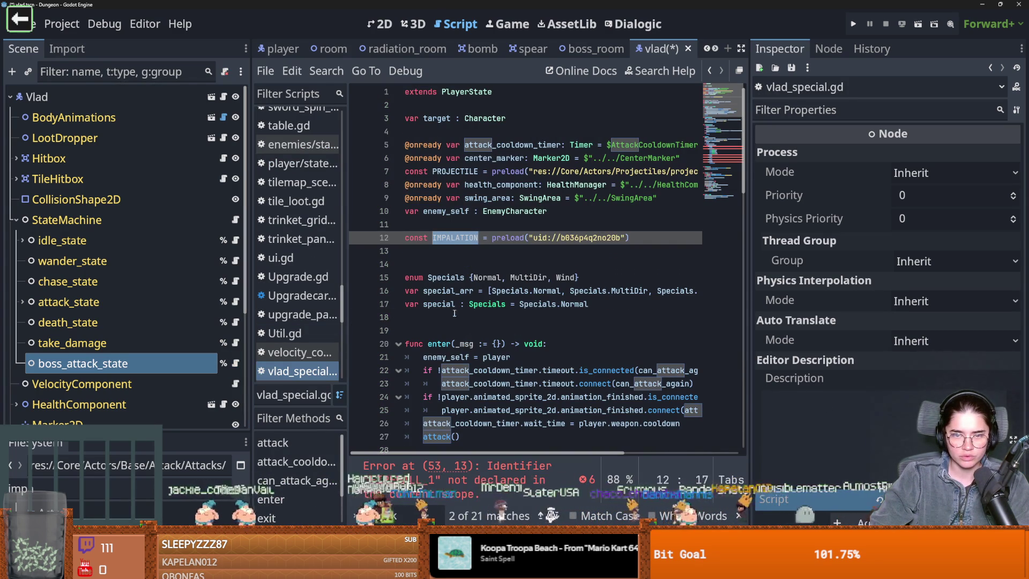
left_click(449, 315)
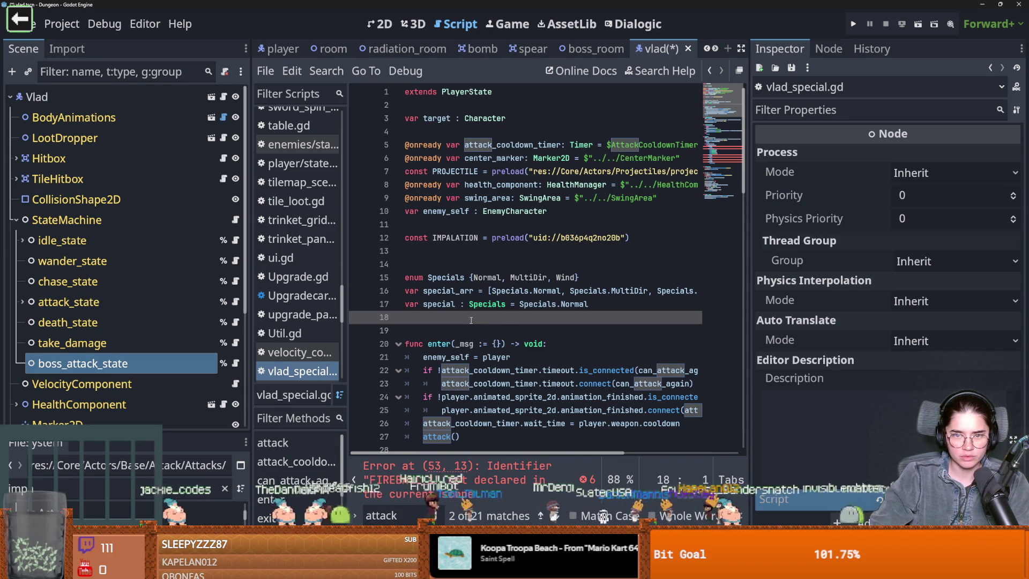
left_click(515, 199)
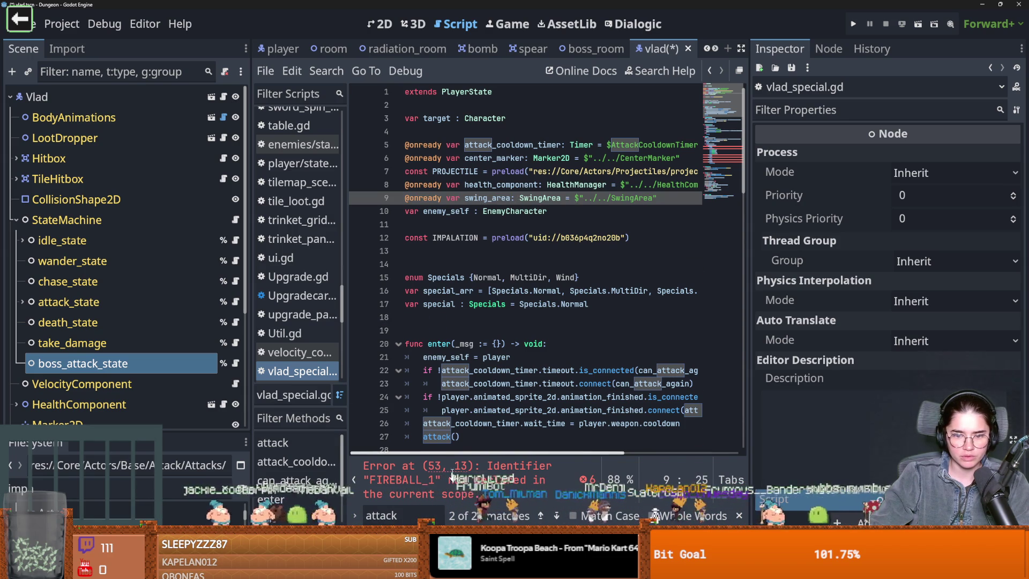
left_click(455, 465)
scroll(510, 379, "down", 2)
left_click_drag(537, 370, 415, 190)
key("Delete")
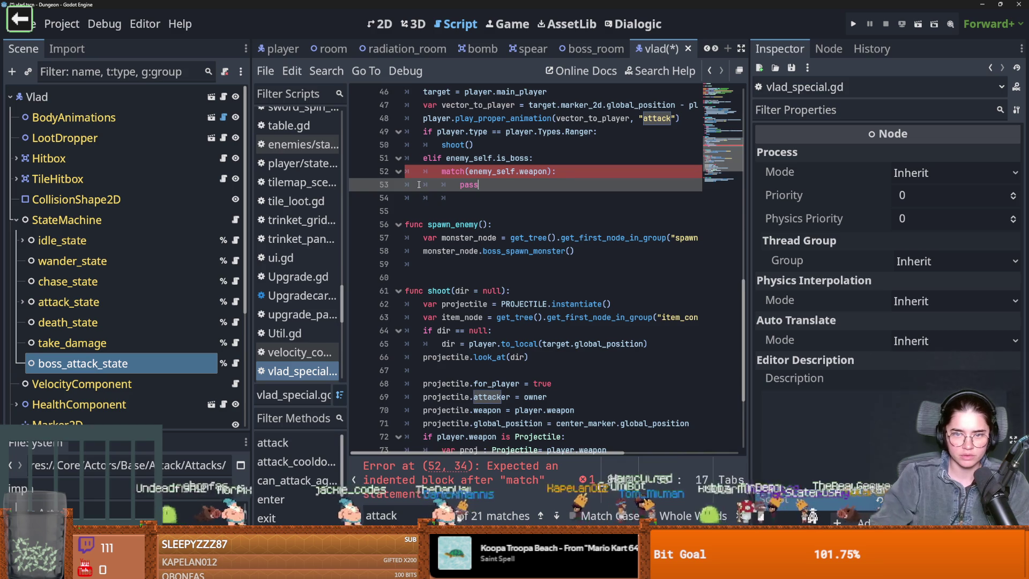
scroll(536, 267, "up", 4)
- Review where enemy_self is declared and assigned, and the attack() call on line 43
double_click(492, 330)
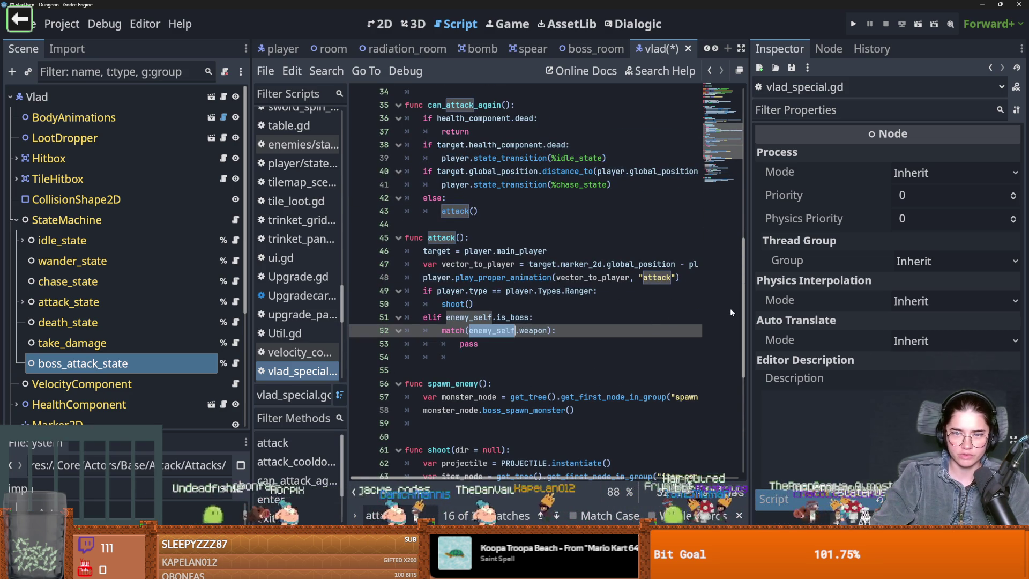
scroll(730, 362, "up", 10)
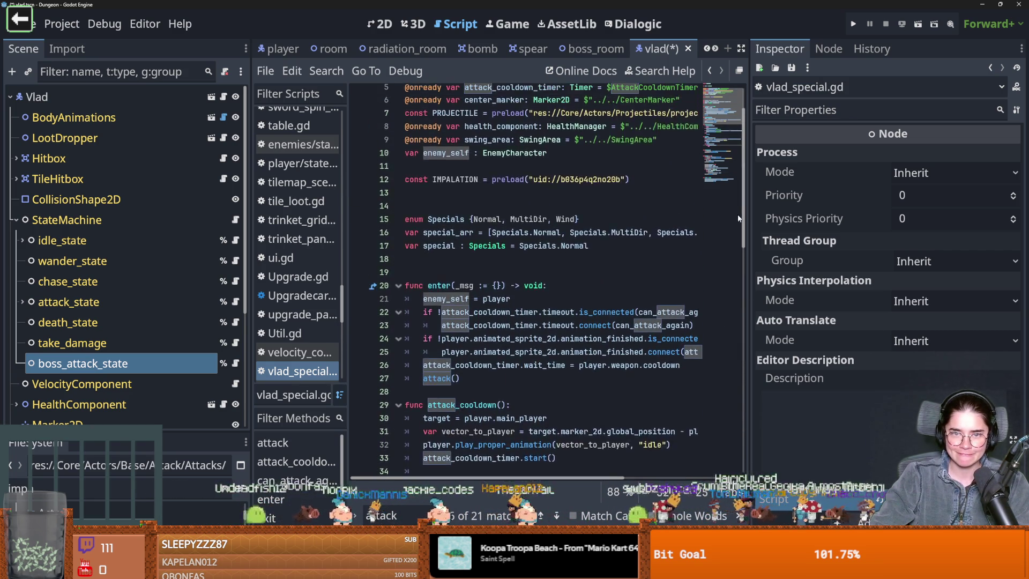
scroll(739, 213, "up", 1)
left_click(447, 204)
scroll(455, 225, "down", 2)
double_click(495, 271)
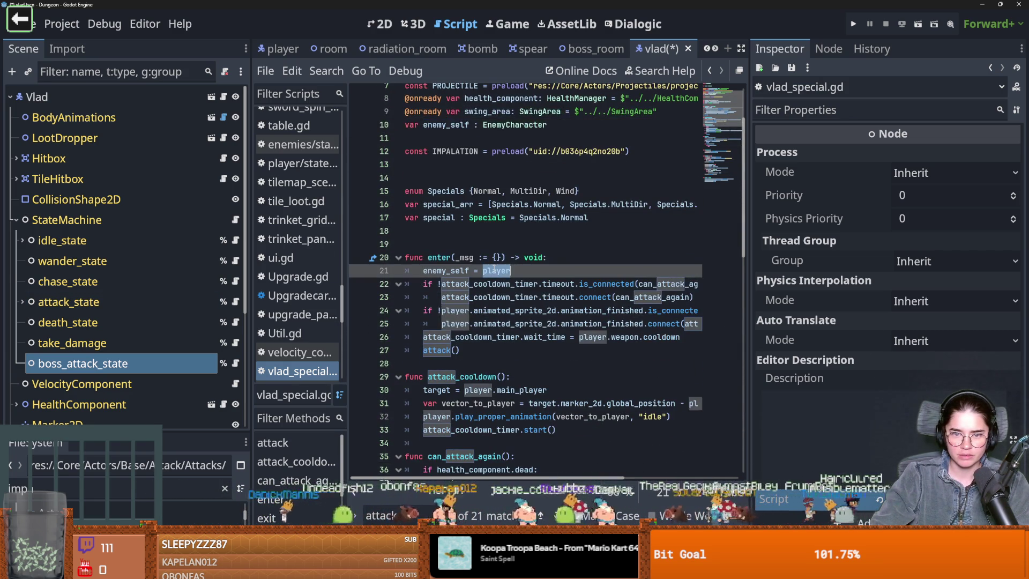
scroll(514, 289, "down", 2)
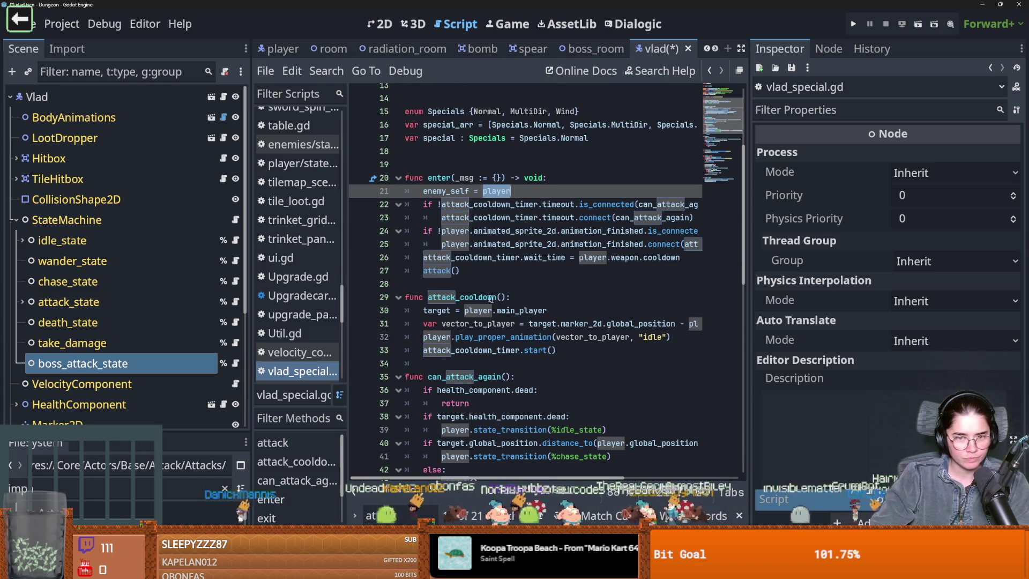
left_click(478, 274)
scroll(531, 275, "down", 5)
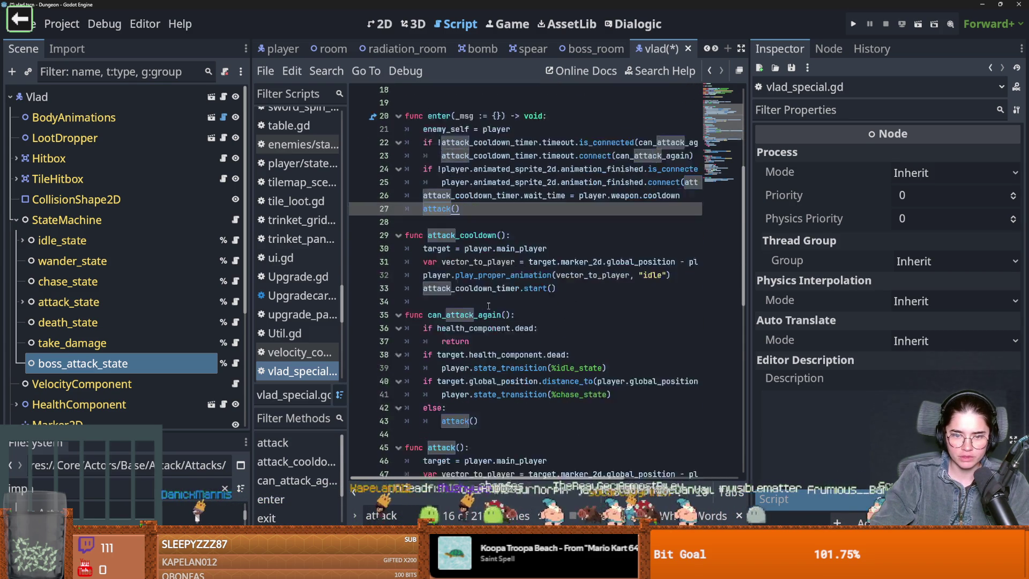
double_click(454, 284)
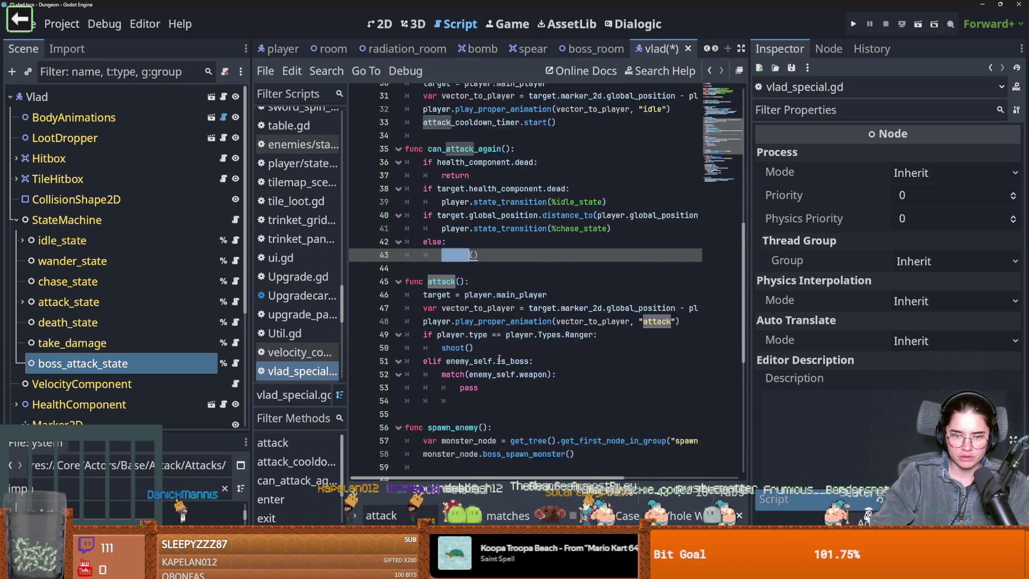
scroll(457, 325, "down", 2)
- Change the match expression to enemy_self.attack_res and save
left_click(530, 336)
double_click(532, 324)
type("attack_res")
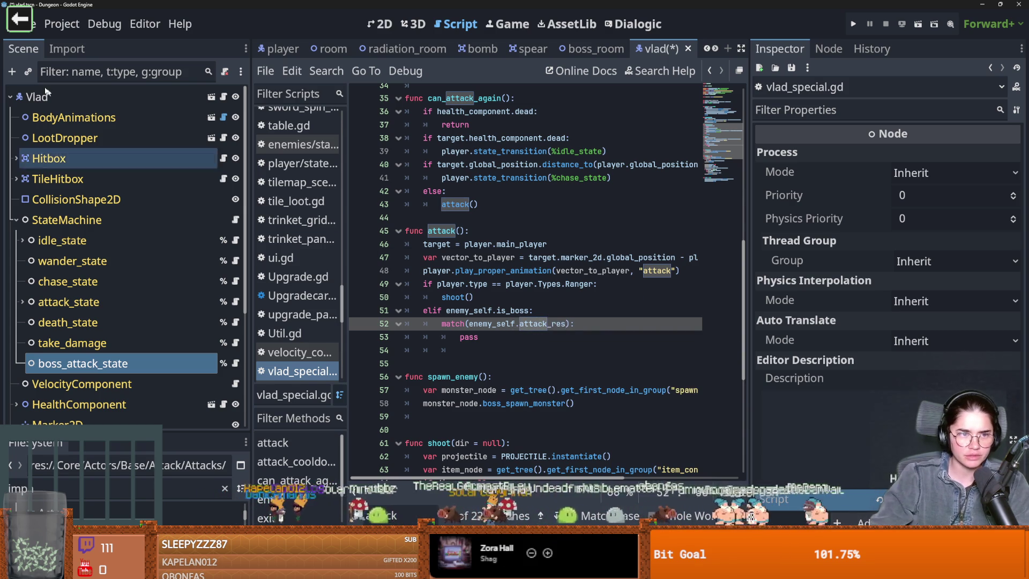
key("ctrl+s")
- Inspect the attack_res : Attack declaration on line 7 of boss_enemy.gd, save, and return to vlad_special.gd
left_click(532, 323, "ctrl")
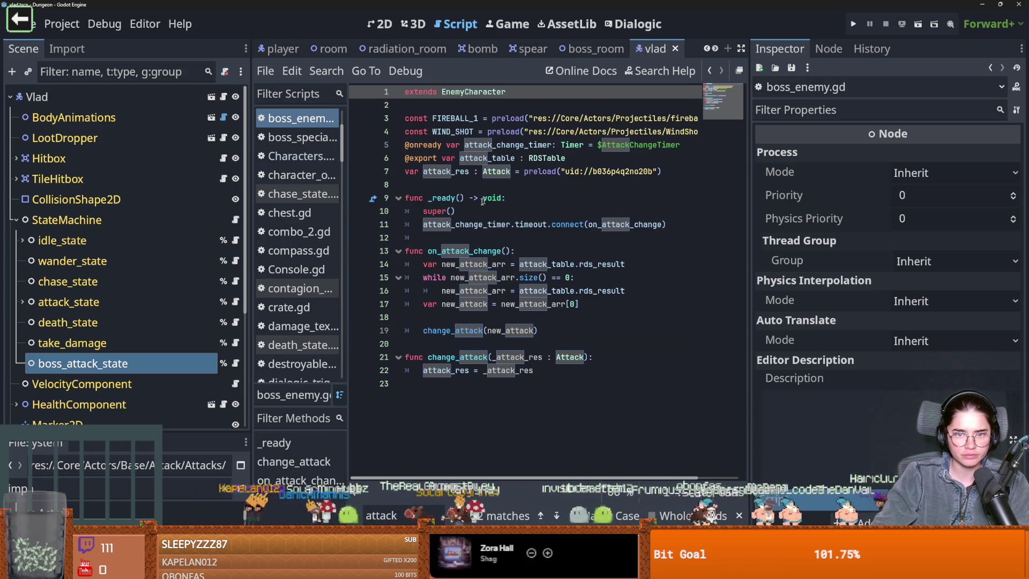
double_click(458, 171)
key("ctrl+s")
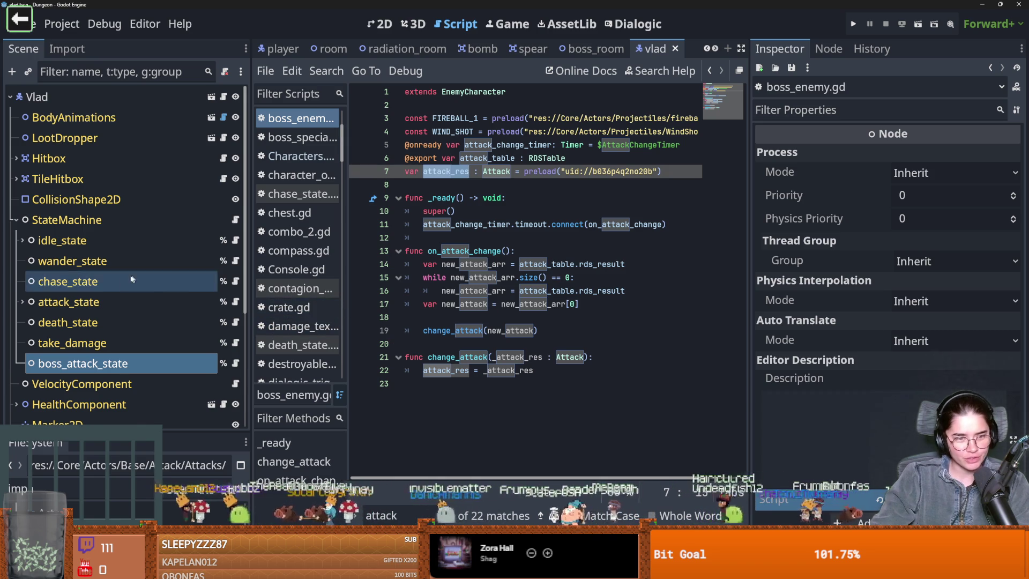
scroll(188, 345, "down", 3)
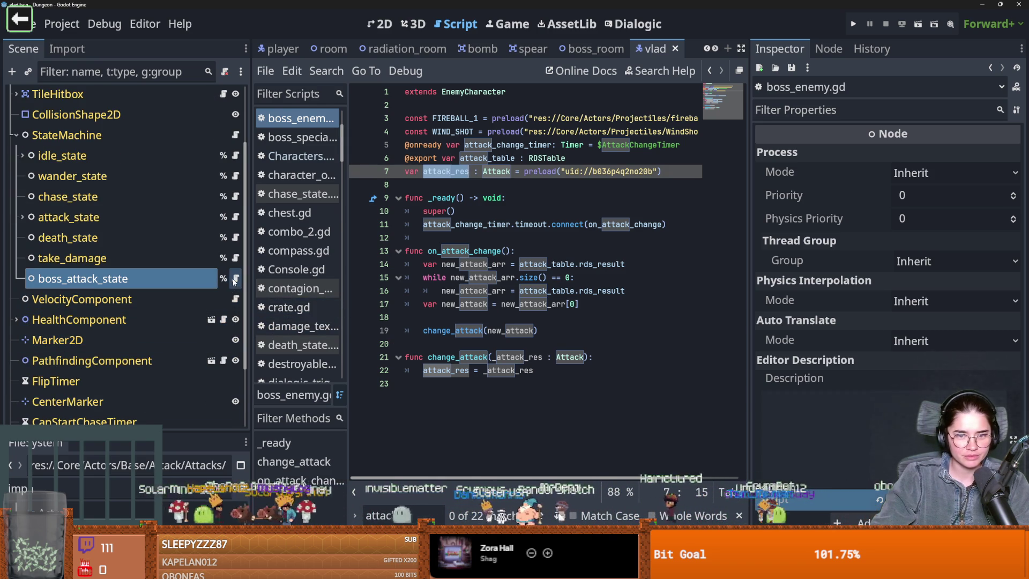
key("alt+Left")
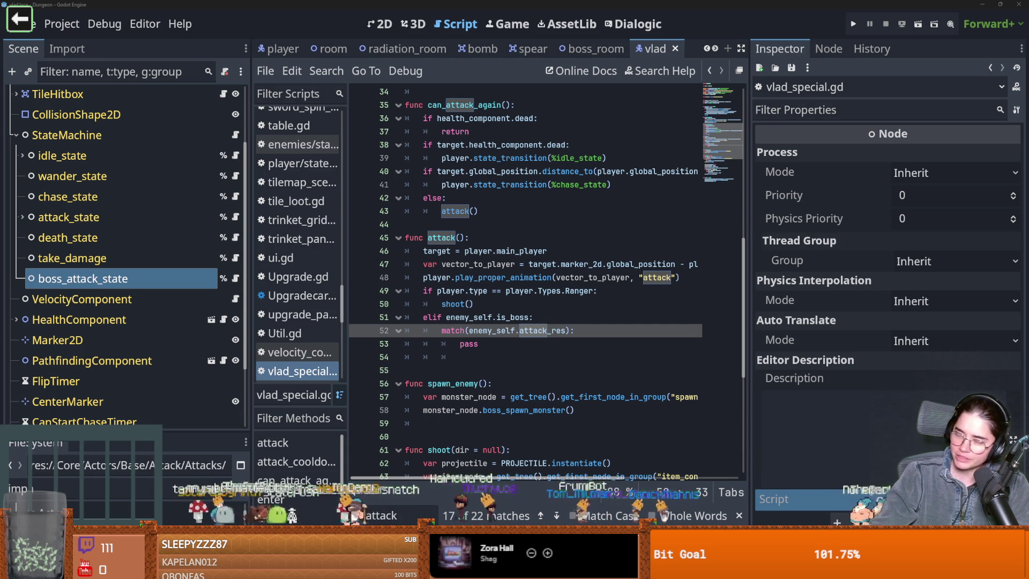
- Paste the IMPALATION preload constant near the top of the script
double_click(469, 346)
scroll(546, 339, "up", 2)
scroll(546, 338, "down", 2)
left_click_drag(749, 298, 852, 337)
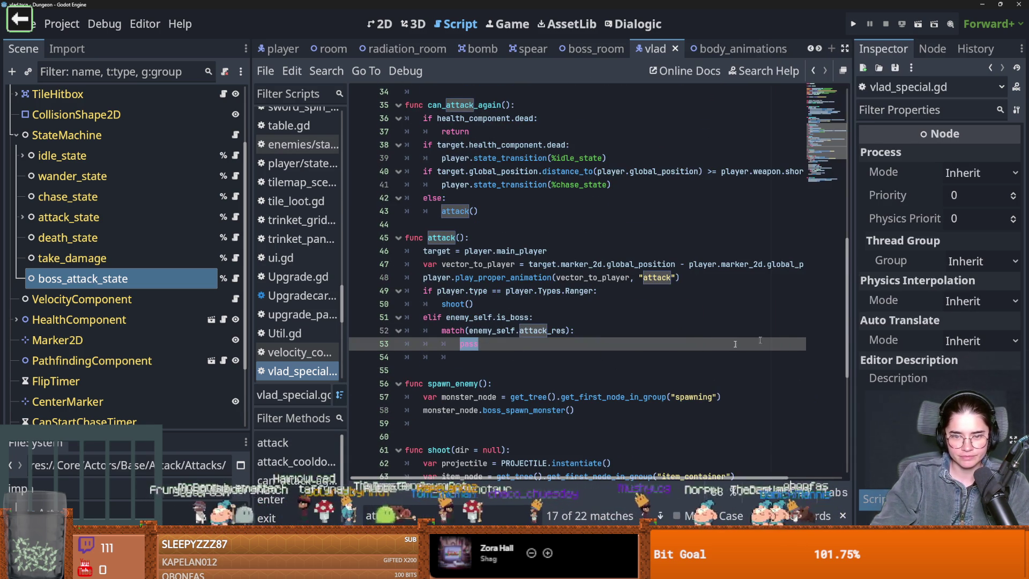
key("ctrl+z")
key("ctrl+z")
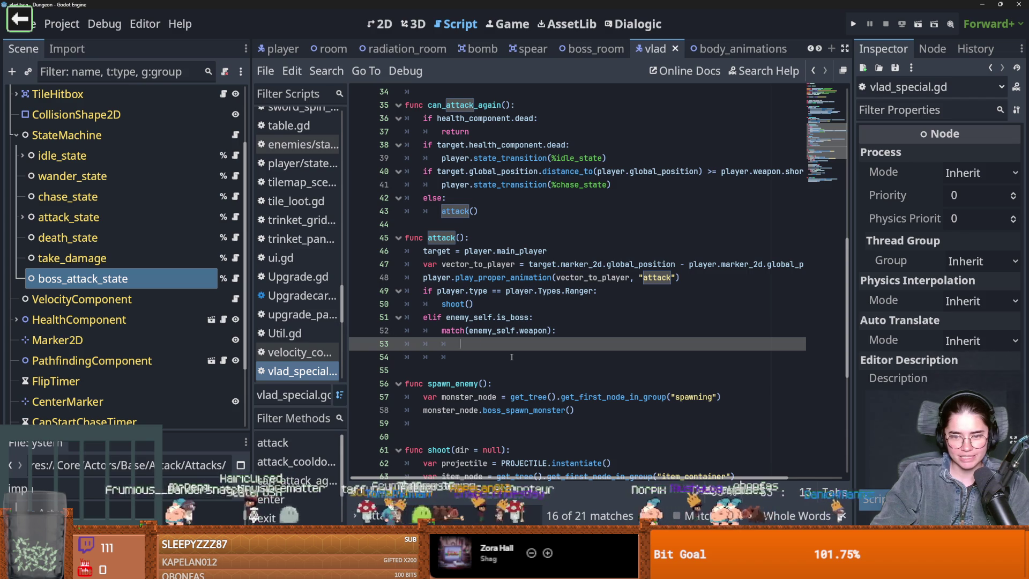
key("ctrl+y")
key("ctrl+y")
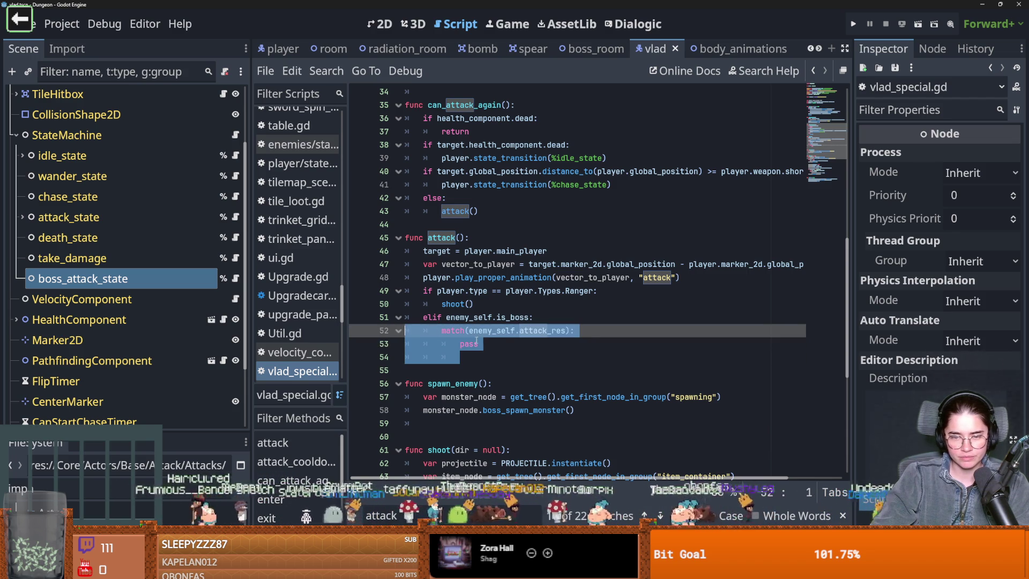
key("ctrl+z")
key("ctrl+z")
scroll(493, 343, "up", 7)
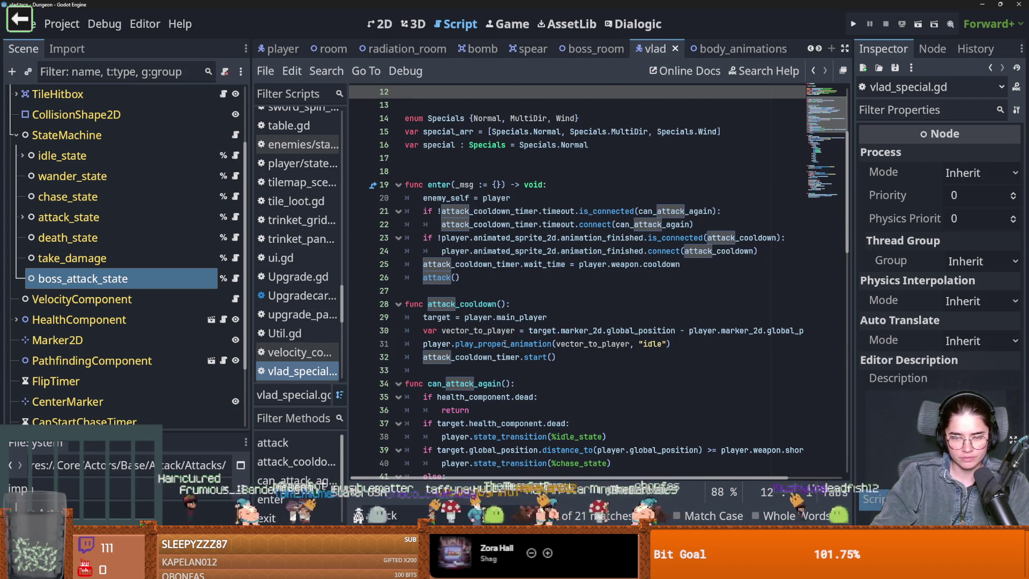
type("const IMPALATION = preload(\"uid://b036p4q2no20b\")")
- Return to the boss match in attack() and paste the prepared block of attack cases
key("alt+Left")
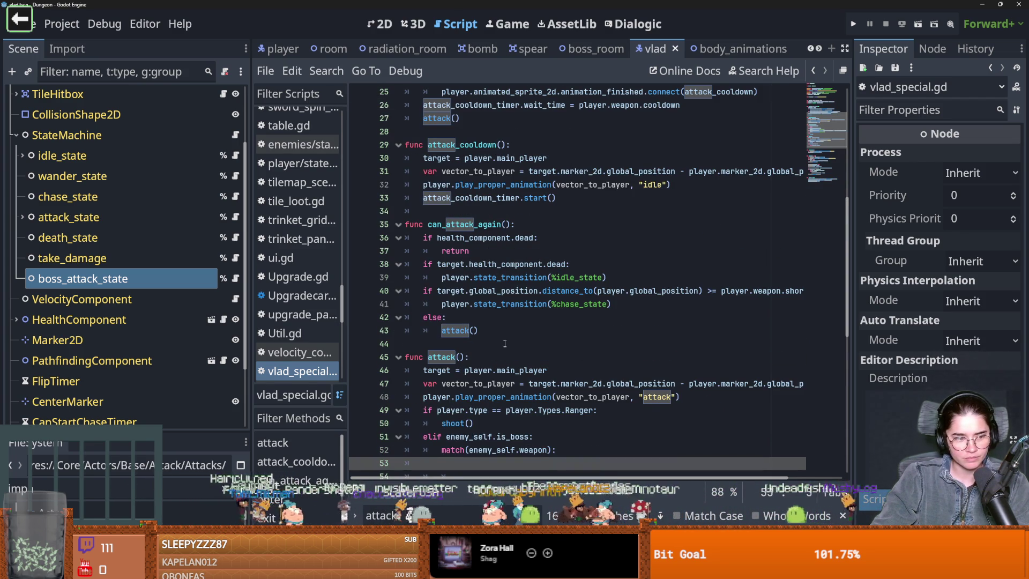
key("ctrl+minus")
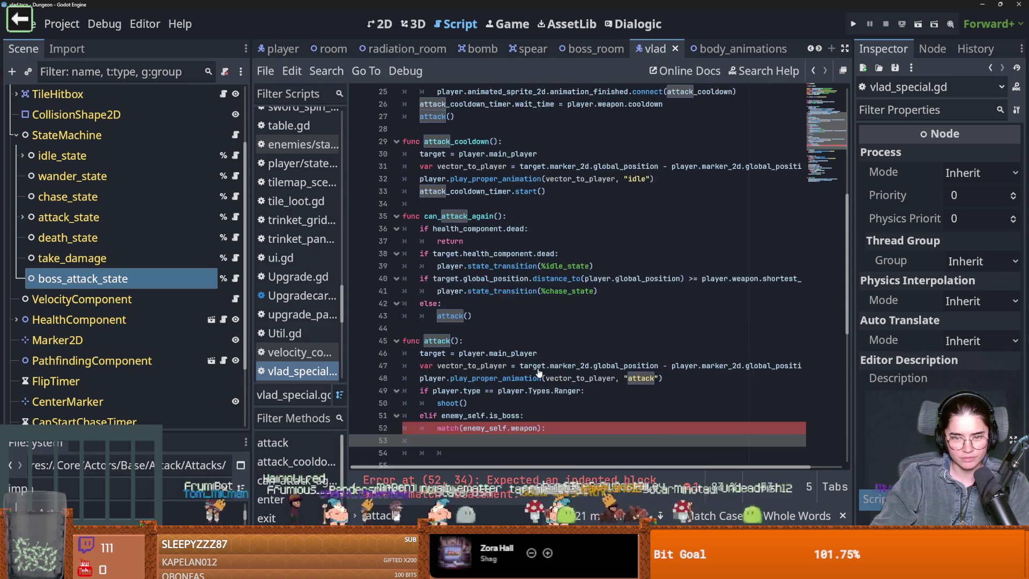
scroll(538, 369, "down", 1)
key("ctrl+z")
key("ctrl+z")
key("ctrl+z")
key("ctrl+z")
key("ctrl+z")
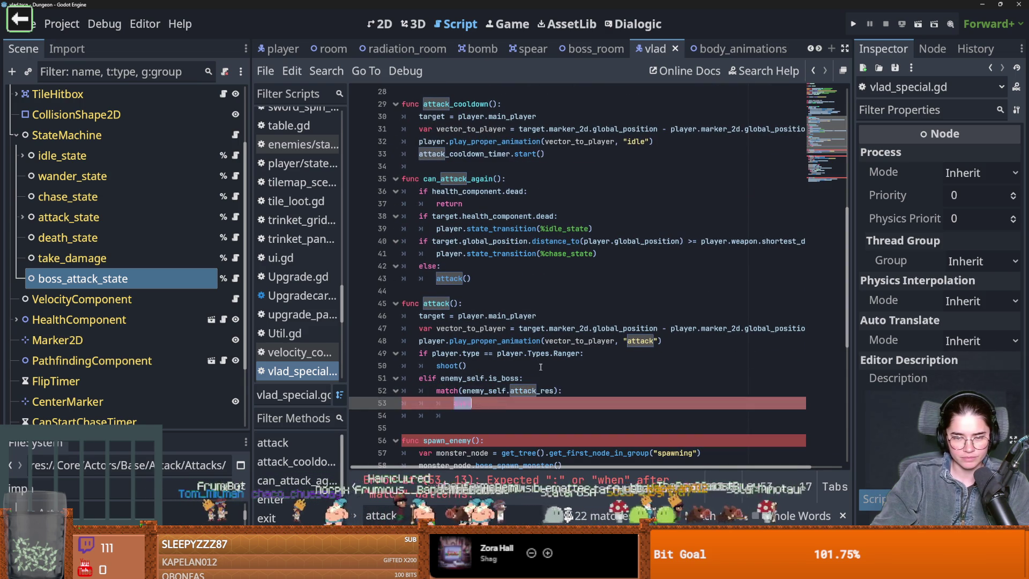
type("FIREBALL_1: \t\t\t\tshoot() \t\t\tMULTI_DIR_ARROW: \t\t\t\tshoot(Vector2.DOWN) \t\t\t\tshoot(Vector2.UP) \t\t\t\tshoot(Vector2.LEFT) \t\t\t\tshoot(Vector2.RIGHT) \t\t\tWIND_SHOT: \t\t\t\tshoot() \t\t\tSLOW_ORB: \t\t\t\tshoot() \t\t\tFAST_DISC: \t\t\t\tshoot() \t\t\tENEMY_SPAWN: \t\t\t\tspawn_enemy()")
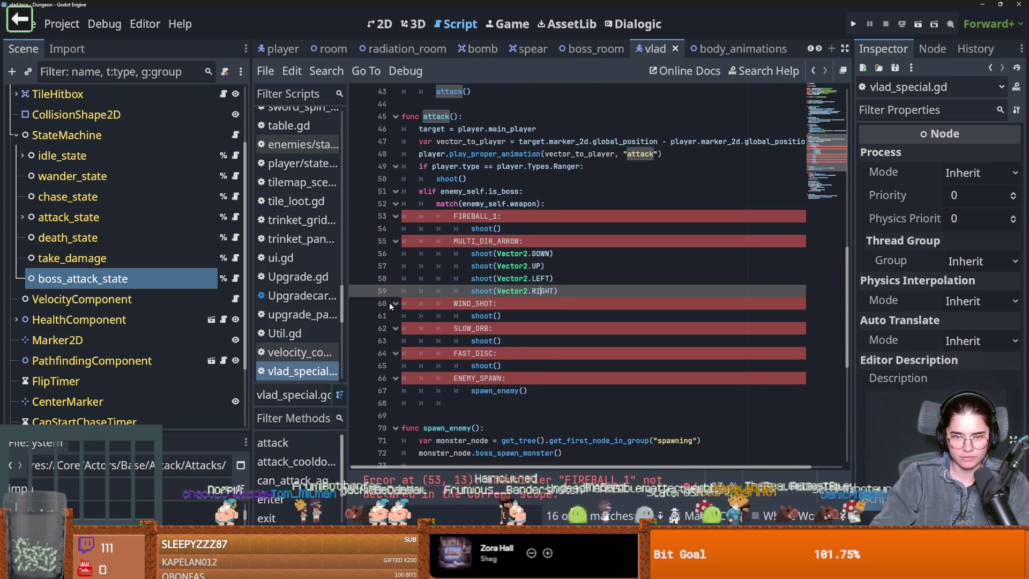
- Delete the WIND_SHOT, SLOW_ORB, FAST_DISC and MULTI_DIR_ARROW cases and comment out ENEMY_SPAWN
left_click(539, 365)
left_click_drag(539, 366, 401, 303)
key("BackSpace")
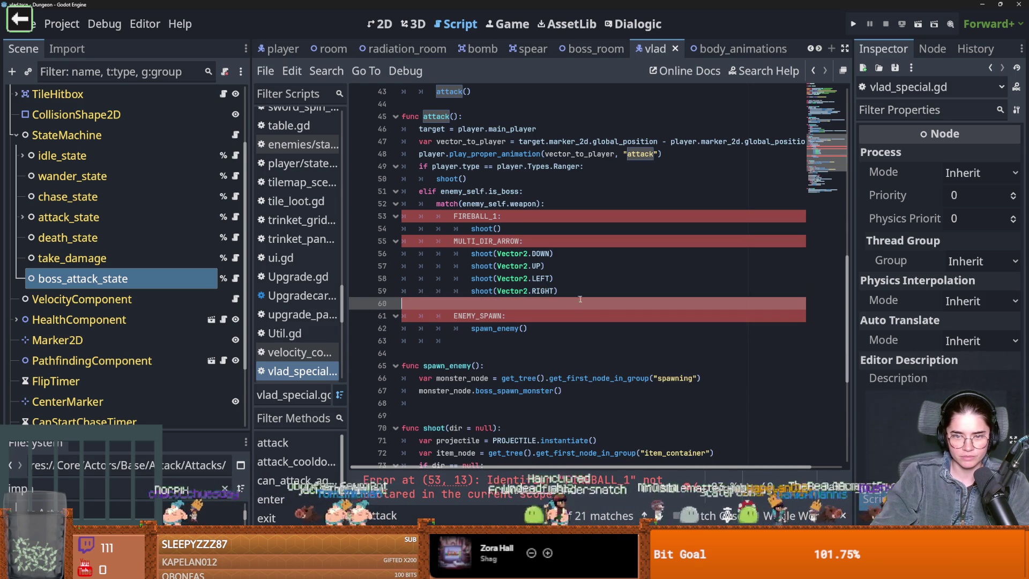
left_click_drag(528, 328, 401, 306)
key("ctrl+k")
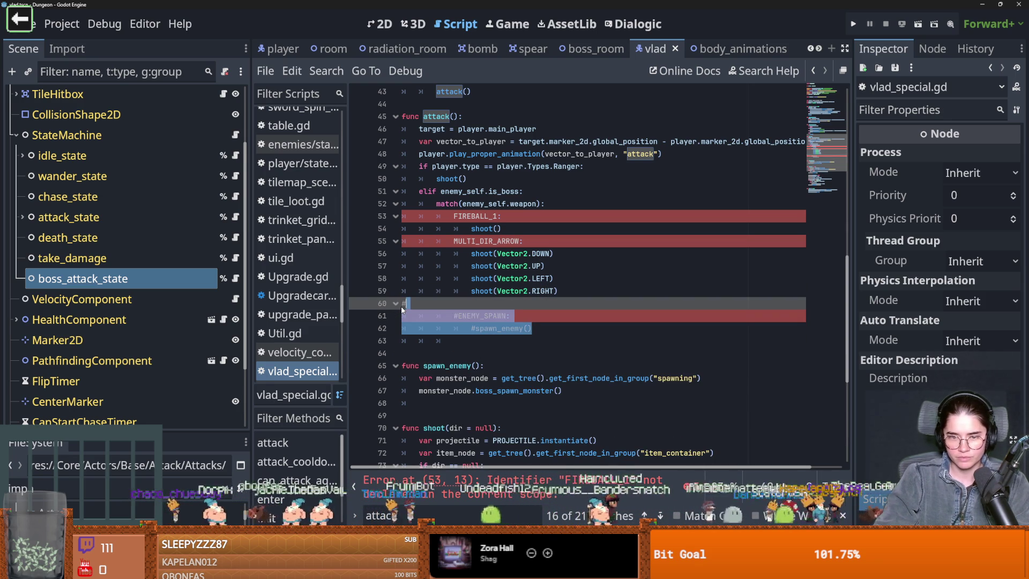
left_click(576, 290)
left_click_drag(575, 289, 399, 225)
key("BackSpace")
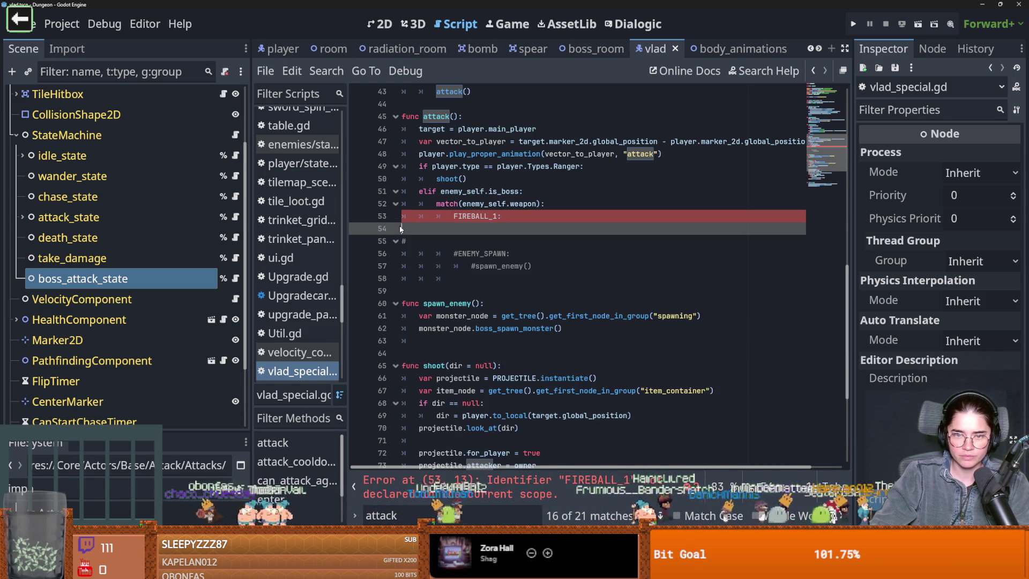
- Rename the FIREBALL_1 case to IMPALATION and give it a pass body
double_click(476, 217)
type("Imp")
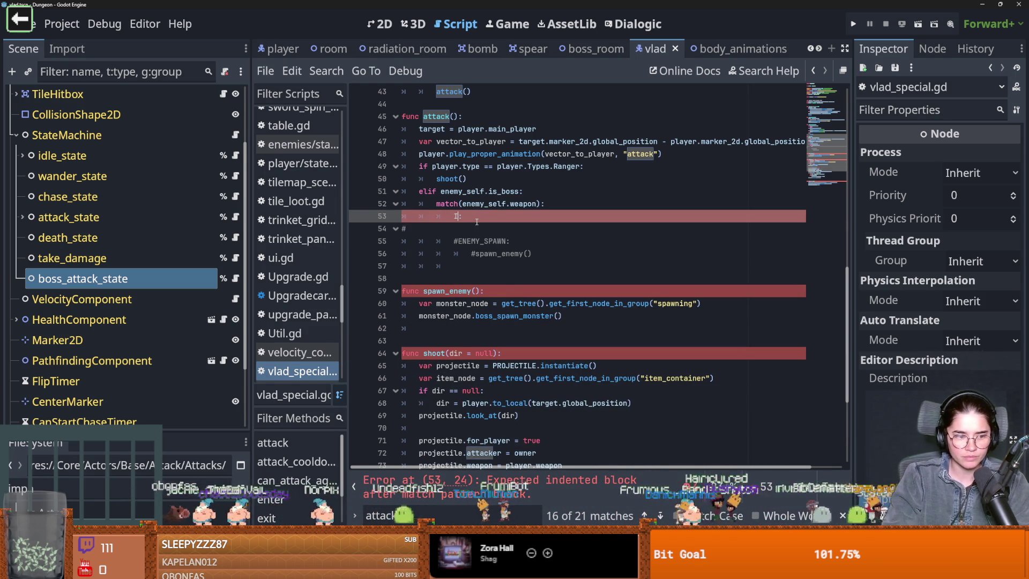
key("BackSpace")
key("BackSpace")
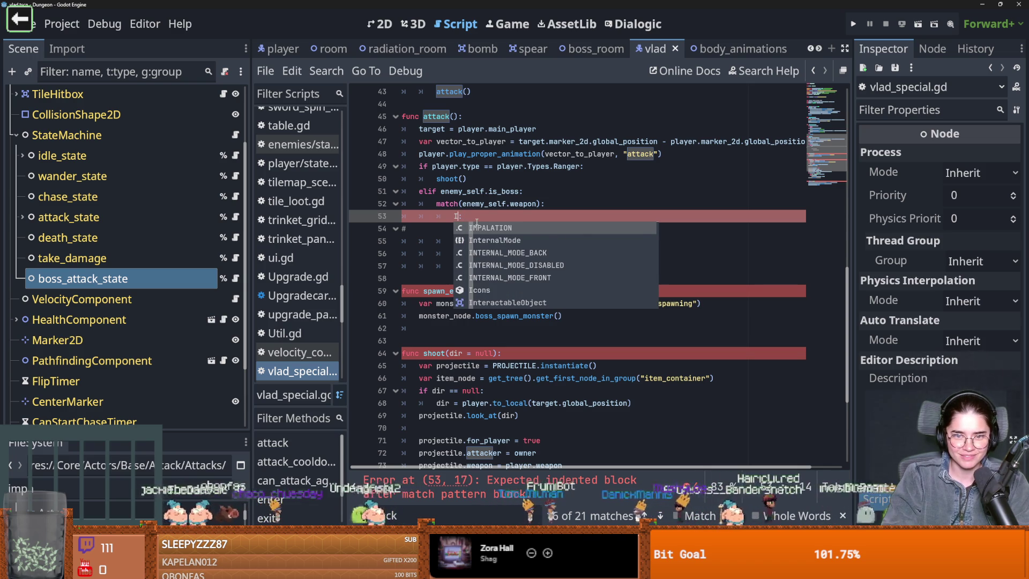
key("BackSpace")
type("I")
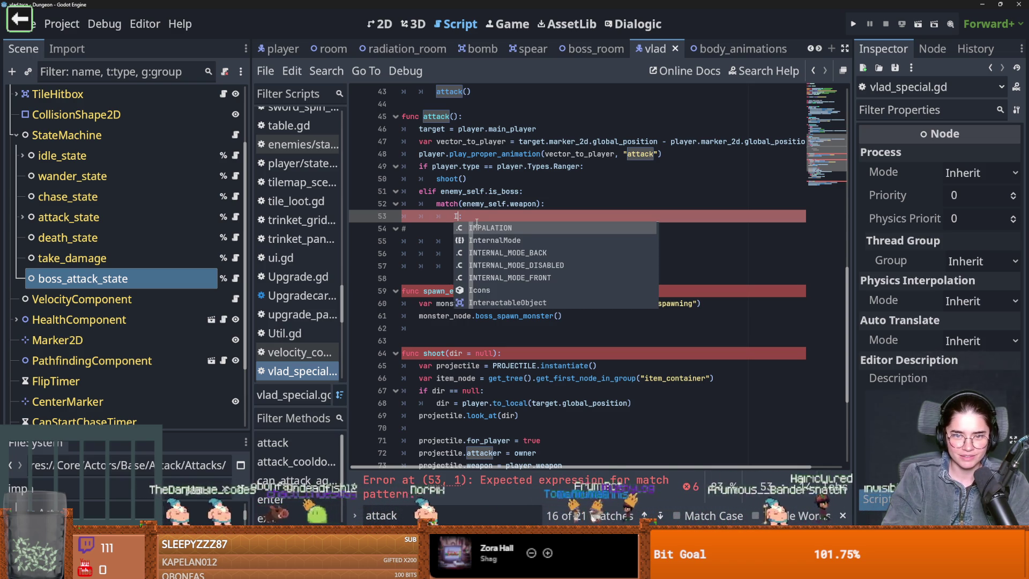
key("Return")
left_click(508, 221)
key("Return")
type("pass")
key("ctrl+v")
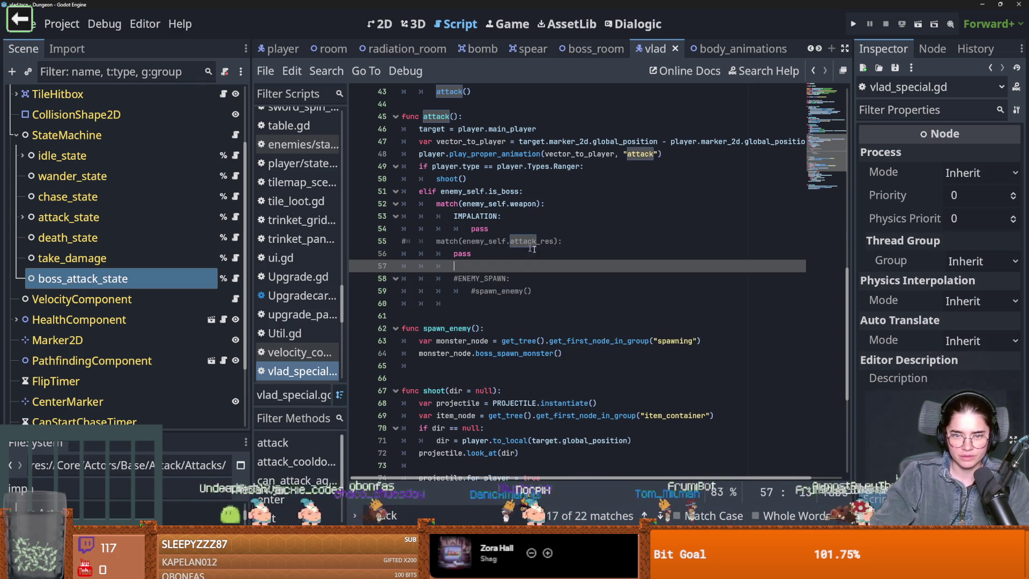
- Replace enemy_self.weapon with enemy_self.attack_res in the boss match and delete the leftover pasted lines
left_click_drag(555, 241, 463, 241)
key("ctrl+c")
left_click_drag(537, 203, 462, 204)
key("ctrl+v")
left_click_drag(454, 266, 392, 241)
key("BackSpace")
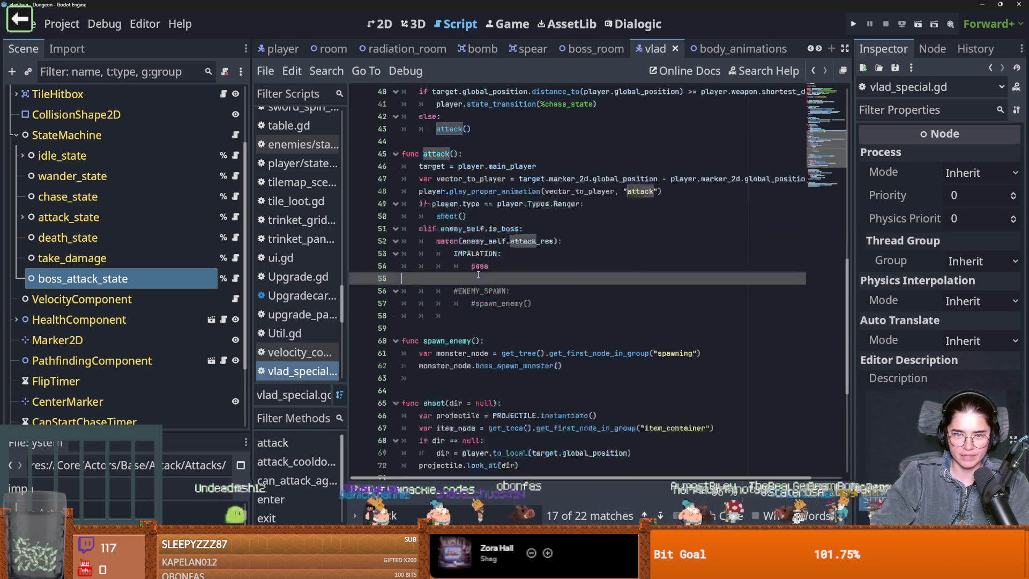
scroll(557, 312, "up", 3)
key("BackSpace")
key("ctrl+z")
key("ctrl+y")
- Delete the Ranger check and its shoot() call from attack()
left_click_drag(471, 291, 402, 278)
left_click(499, 293)
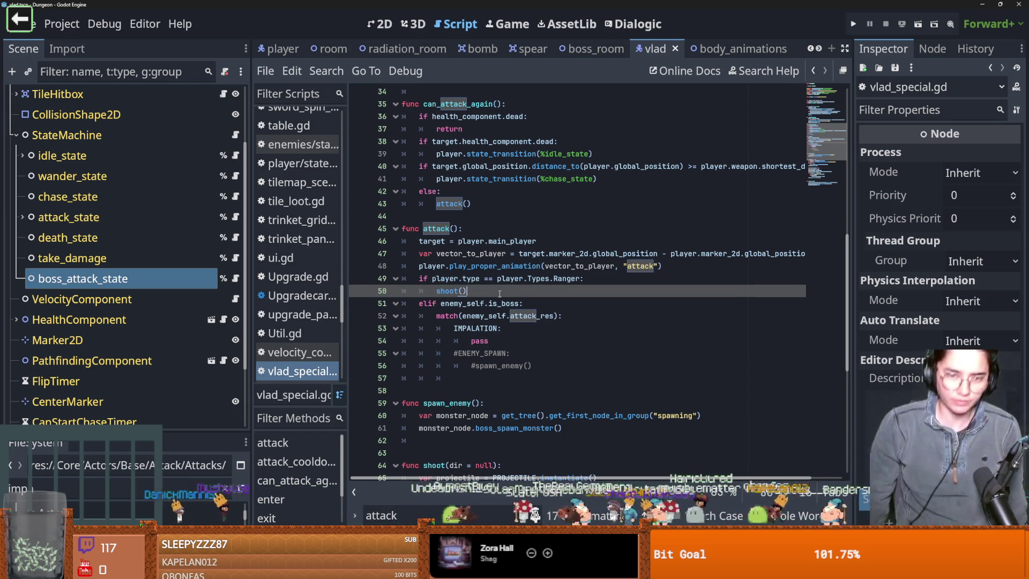
mouse_move(491, 289)
left_mouse_down()
mouse_move(402, 291)
mouse_move(390, 279)
left_mouse_up()
key("BackSpace")
key("BackSpace")
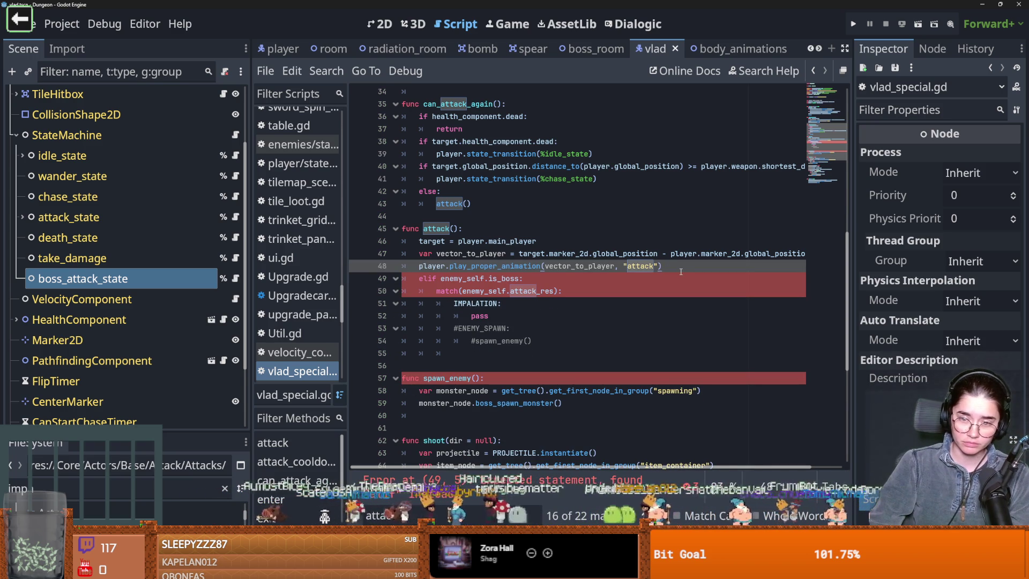
scroll(516, 373, "down", 2)
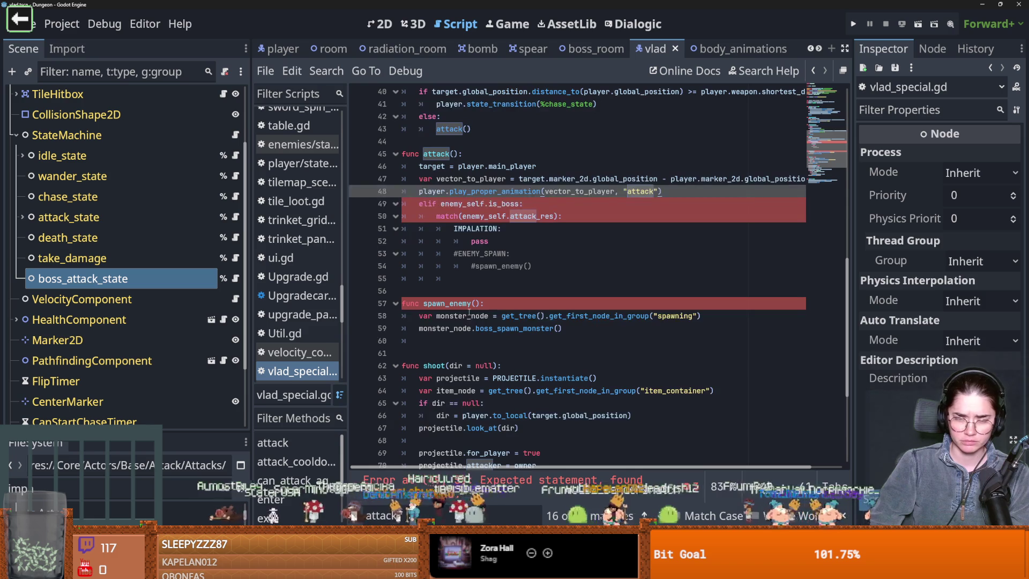
left_click(461, 315)
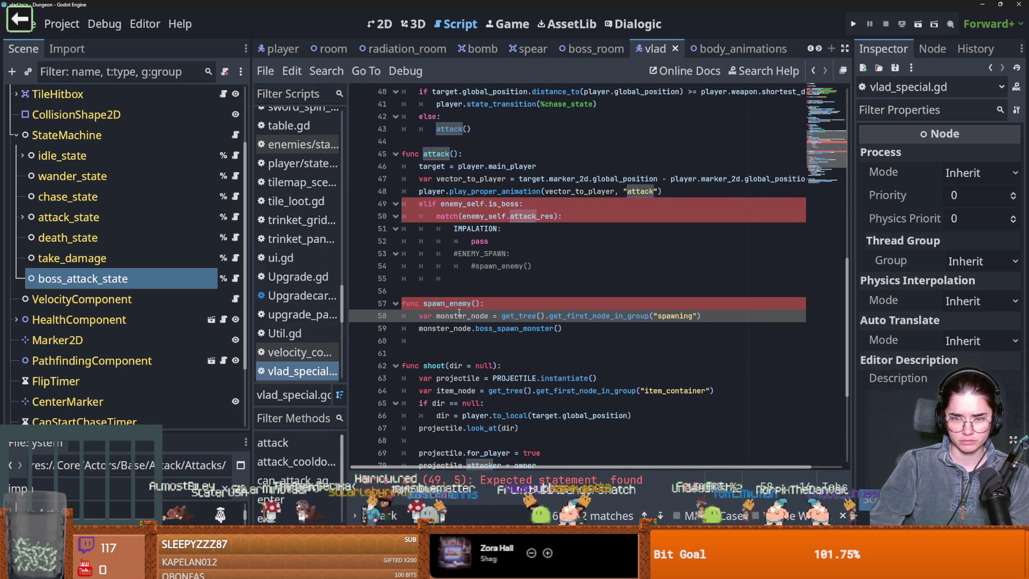
double_click(434, 204)
- Change the boss check's elif to if in attack()
type("if")
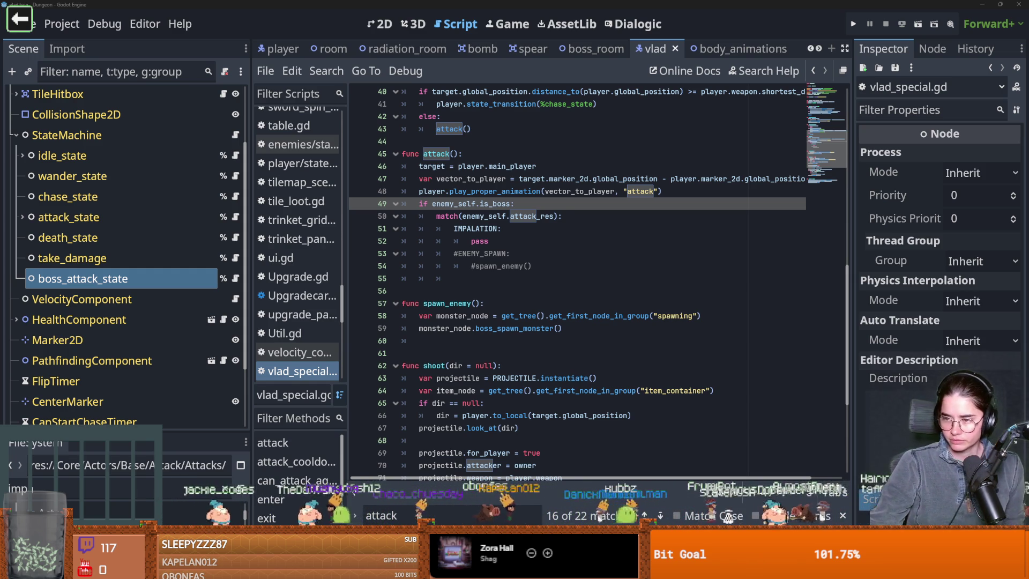
left_click(571, 338)
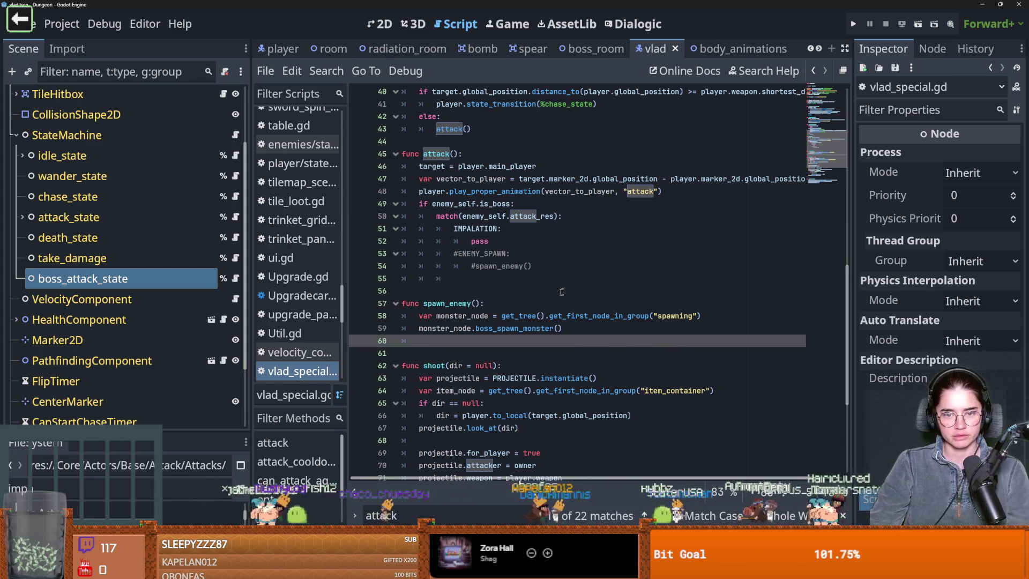
- Scroll up and highlight the uses of attack_cooldown_timer
scroll(589, 305, "up", 1)
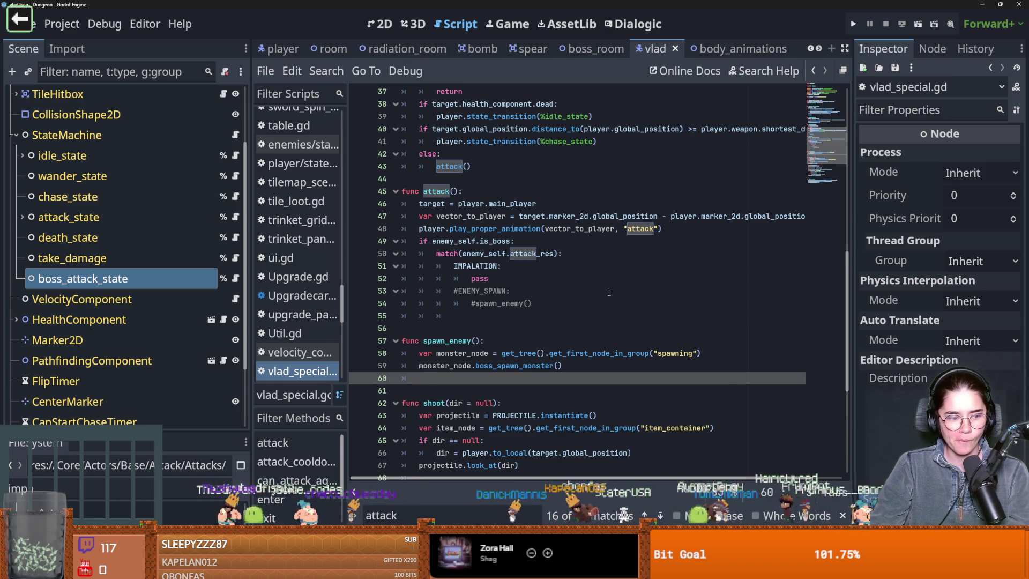
scroll(609, 293, "up", 2)
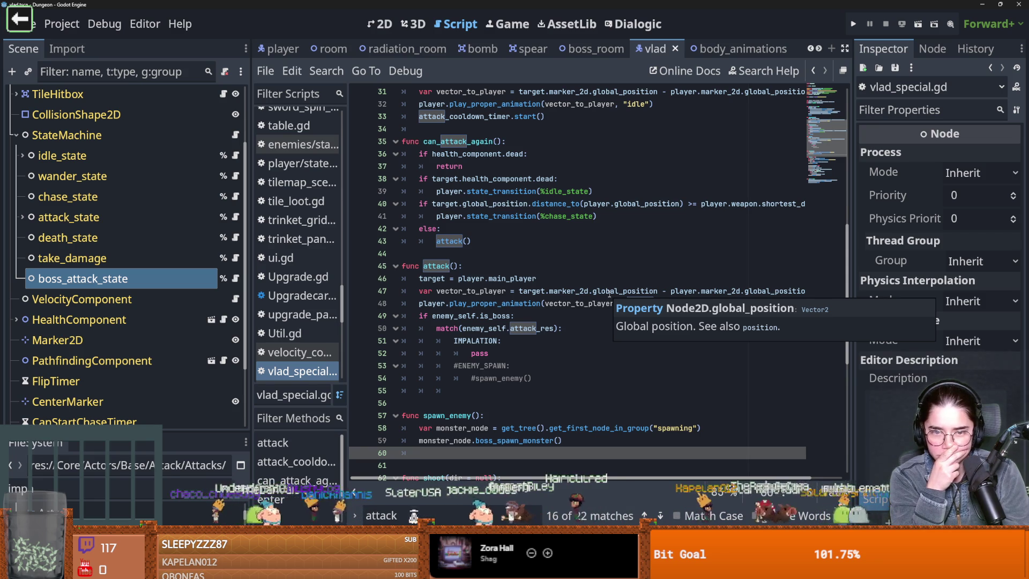
scroll(483, 174, "up", 5)
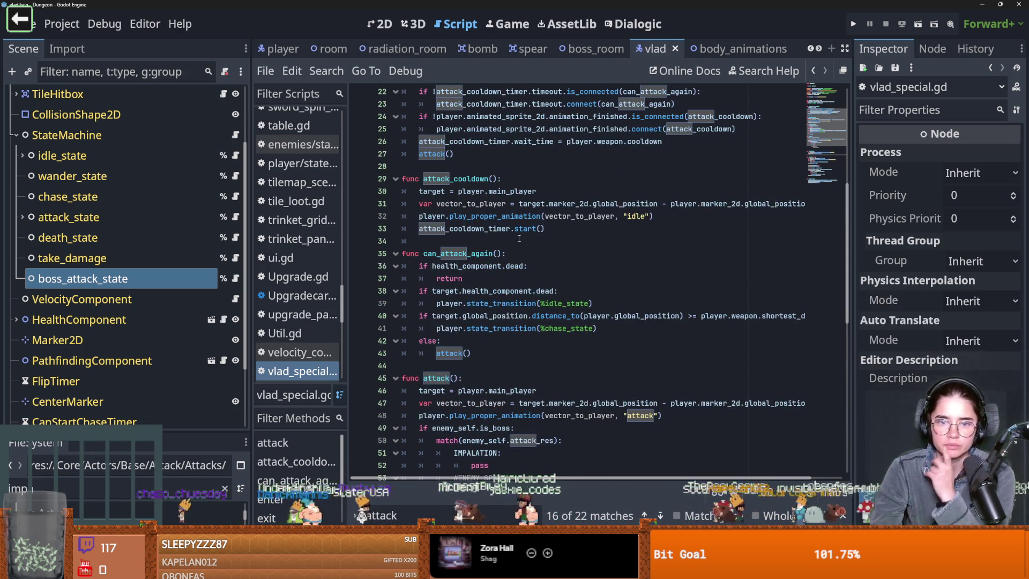
double_click(482, 171)
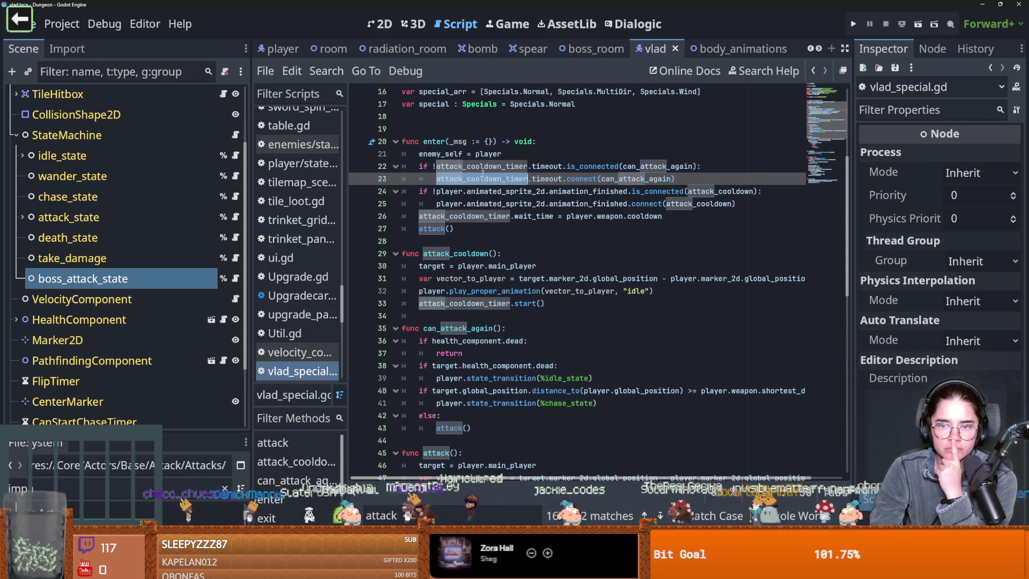
mouse_move(481, 180)
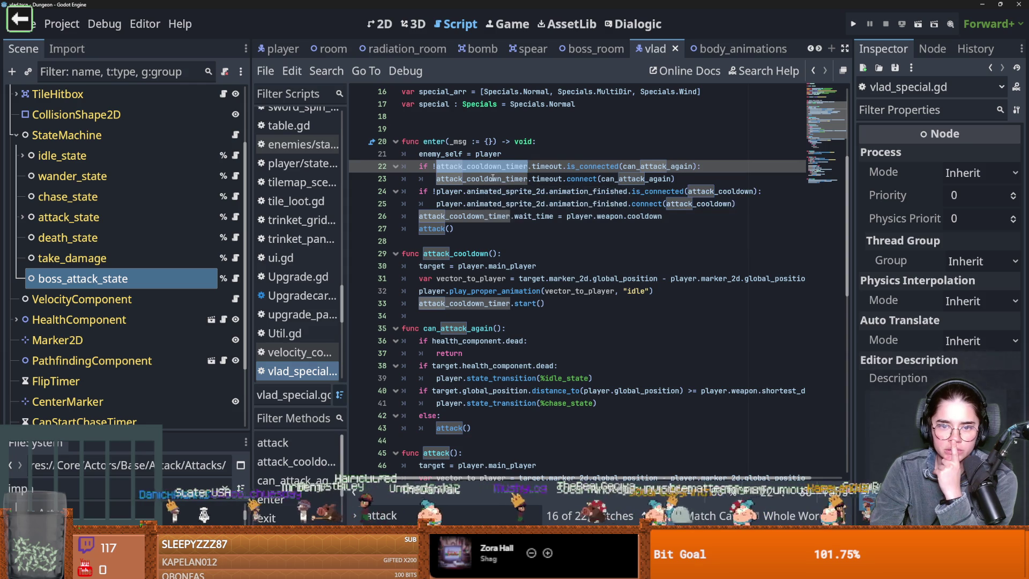
left_click(492, 179)
double_click(492, 179)
scroll(504, 193, "up", 5)
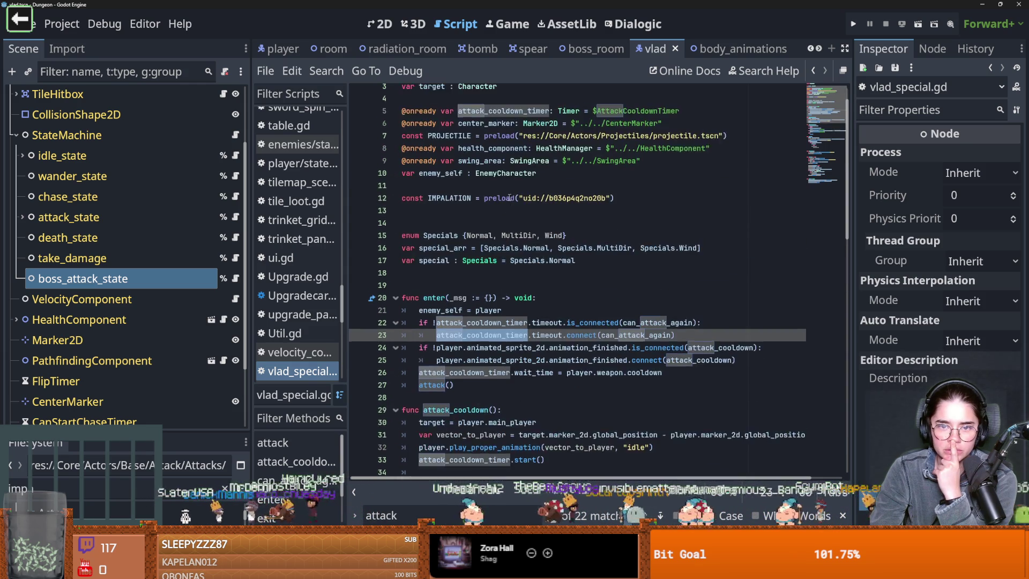
- Delete the extra blank line below the IMPALATION constant and save the scene
left_click(518, 314)
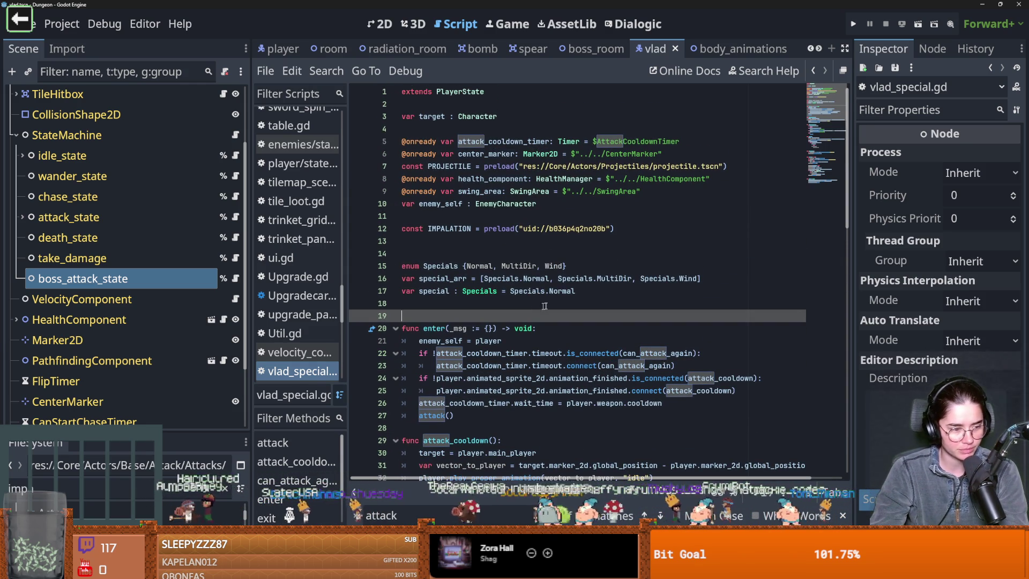
key("Up")
key("Up")
key("Up")
key("Up")
key("BackSpace")
key("ctrl+s")
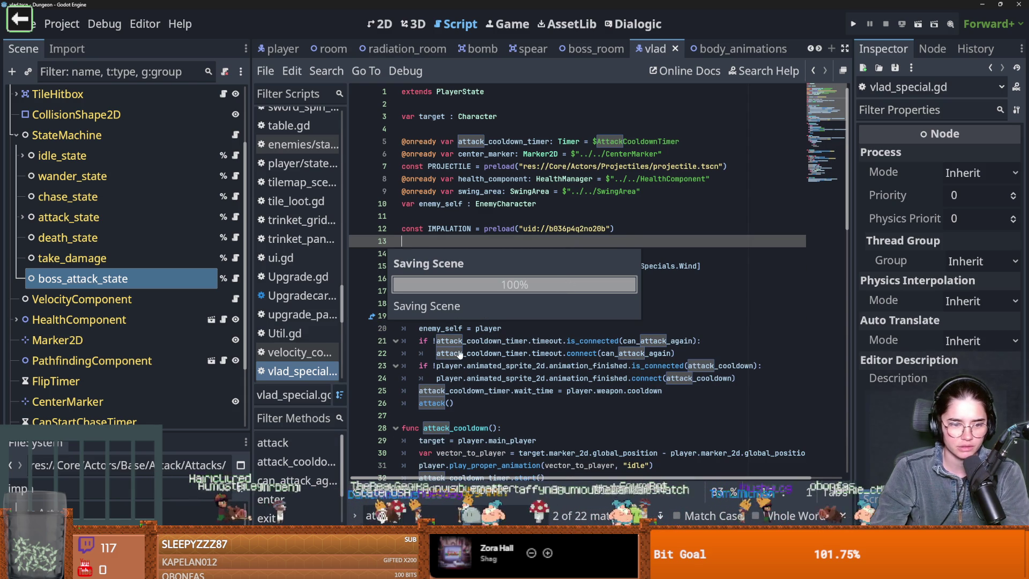